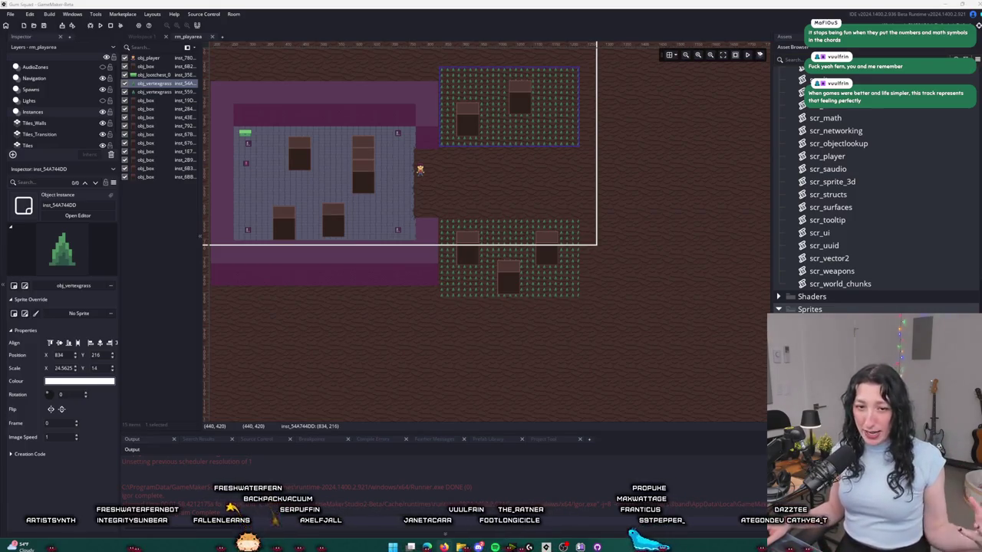
- Launch Aseprite from the Start search
drag(534, 198, 537, 247)
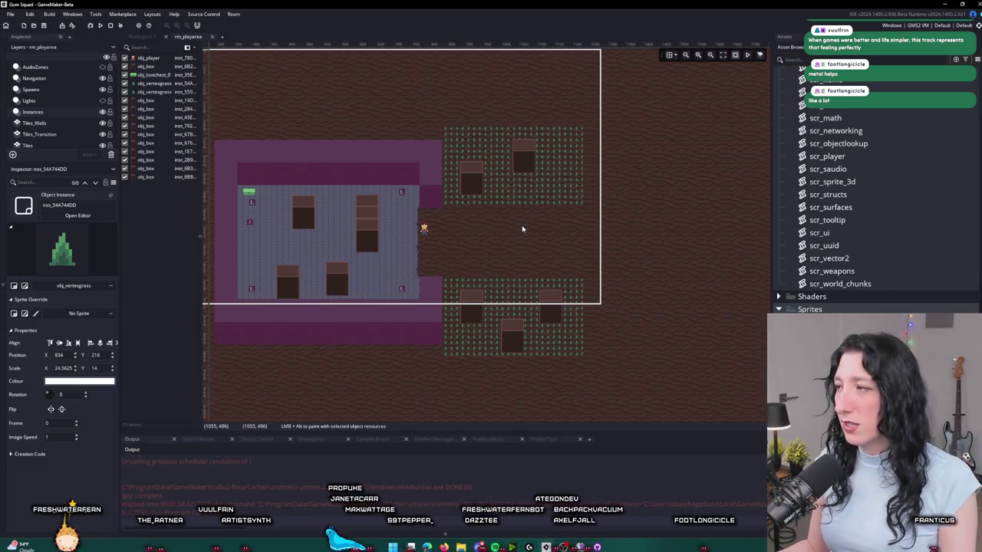
drag(522, 229, 506, 238)
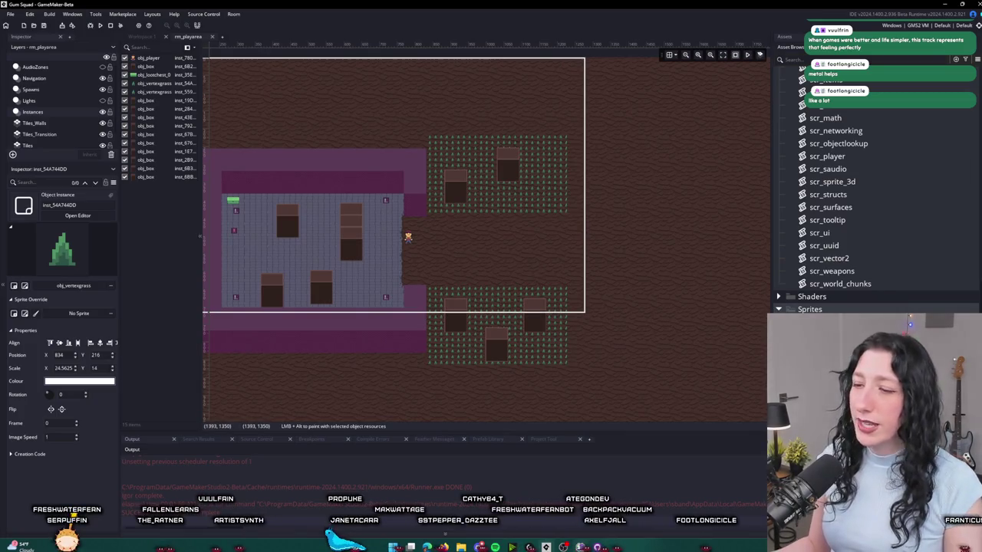
key(super)
text(as)
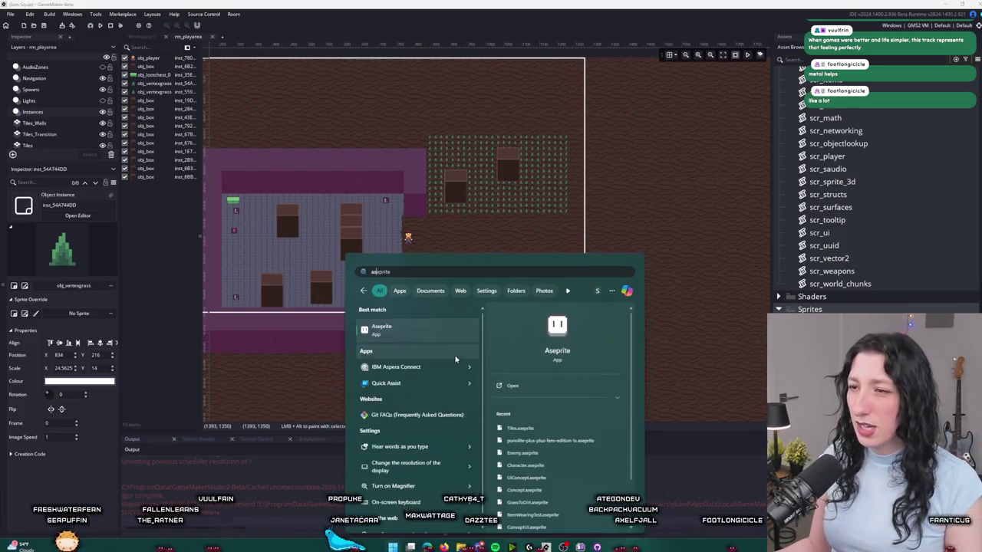
click(435, 333)
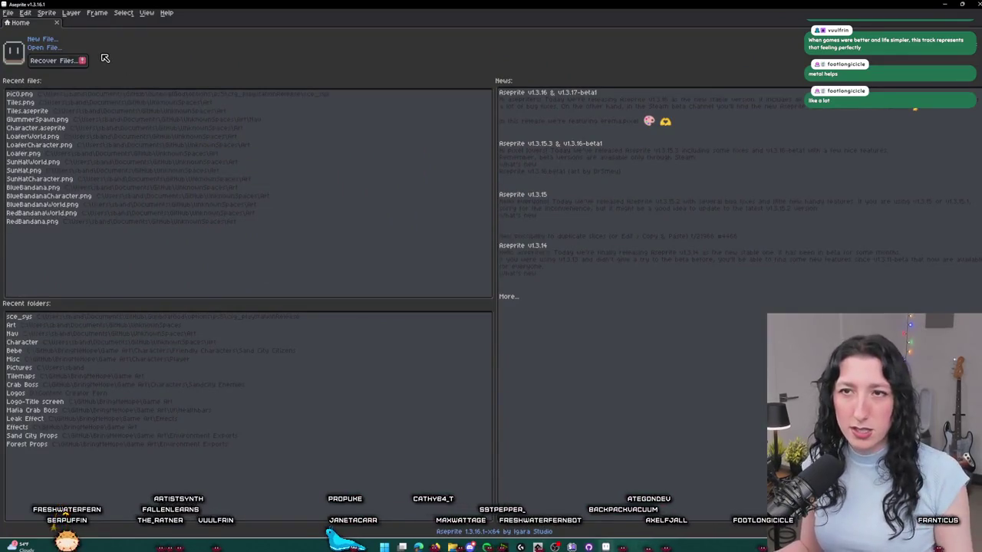
- Open the PeaShooter.png revolver sprite
click(80, 50)
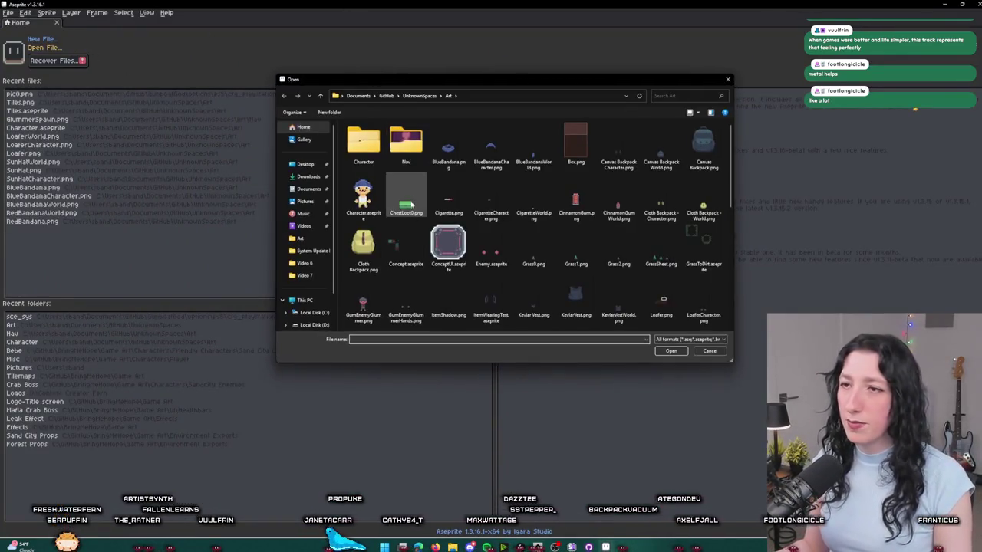
scroll(460, 192, down, 5)
scroll(476, 198, up, 5)
scroll(476, 198, down, 3)
double_click(537, 240)
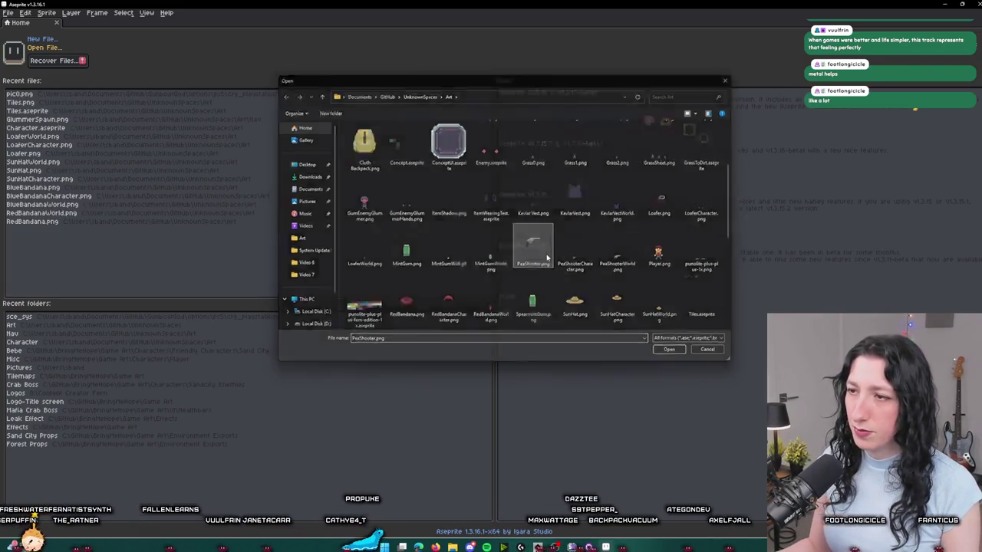
scroll(538, 241, up, 5)
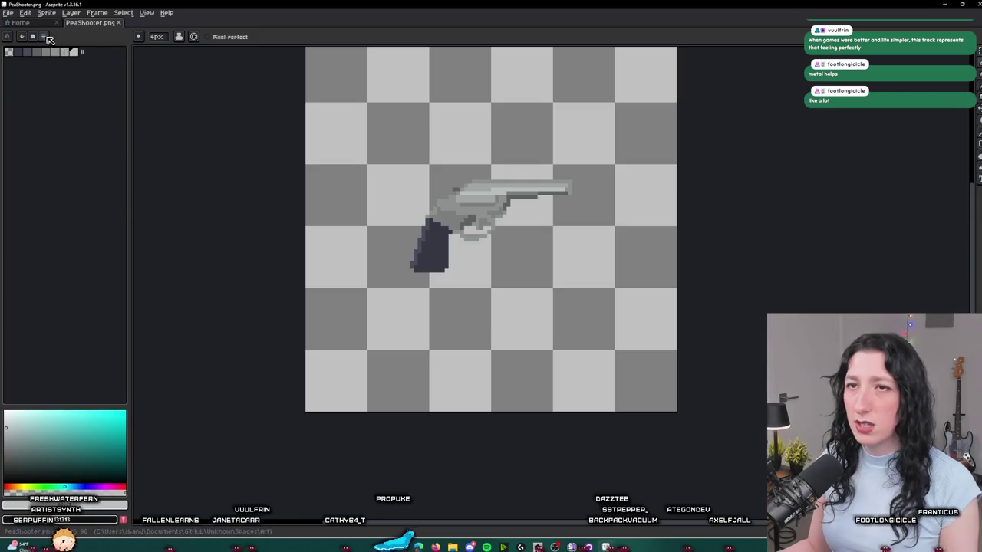
- Load the palette from an existing image file, replacing the current swatches
click(43, 36)
click(65, 155)
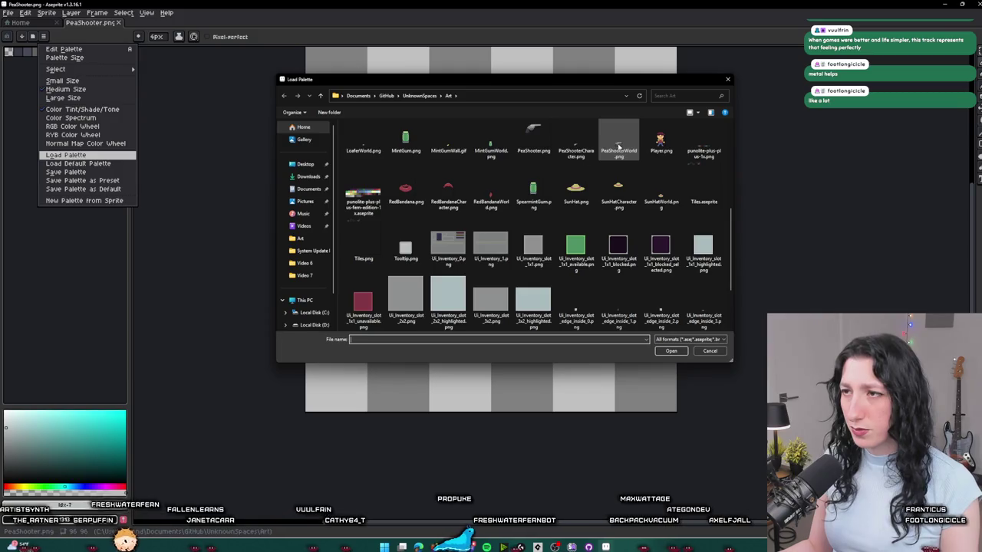
scroll(460, 238, down, 2)
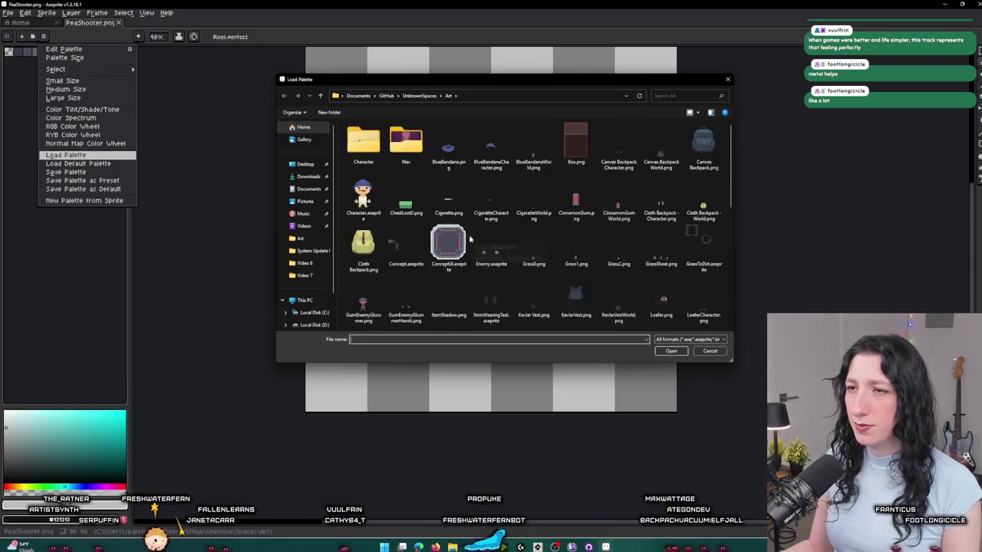
scroll(392, 201, up, 3)
double_click(357, 284)
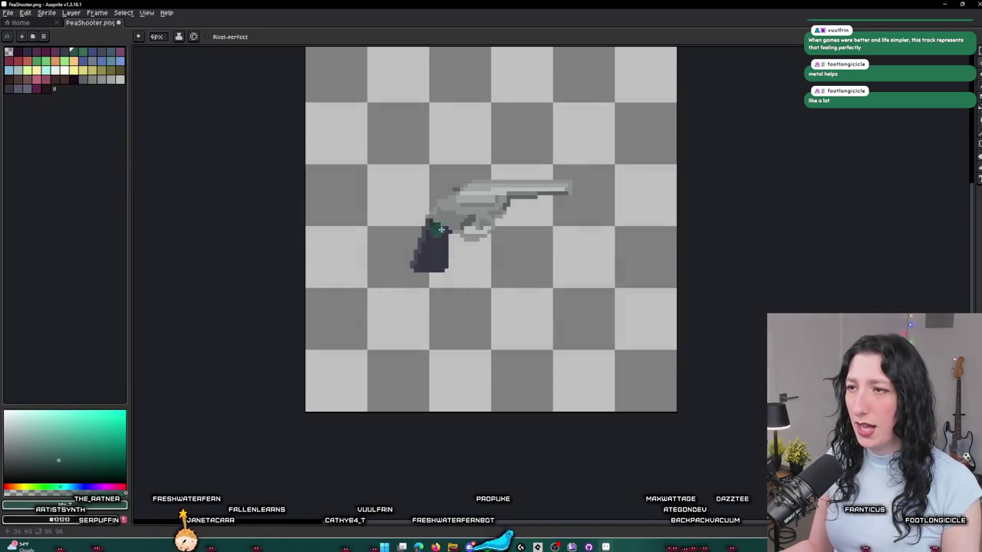
scroll(456, 214, up, 1)
scroll(458, 207, down, 3)
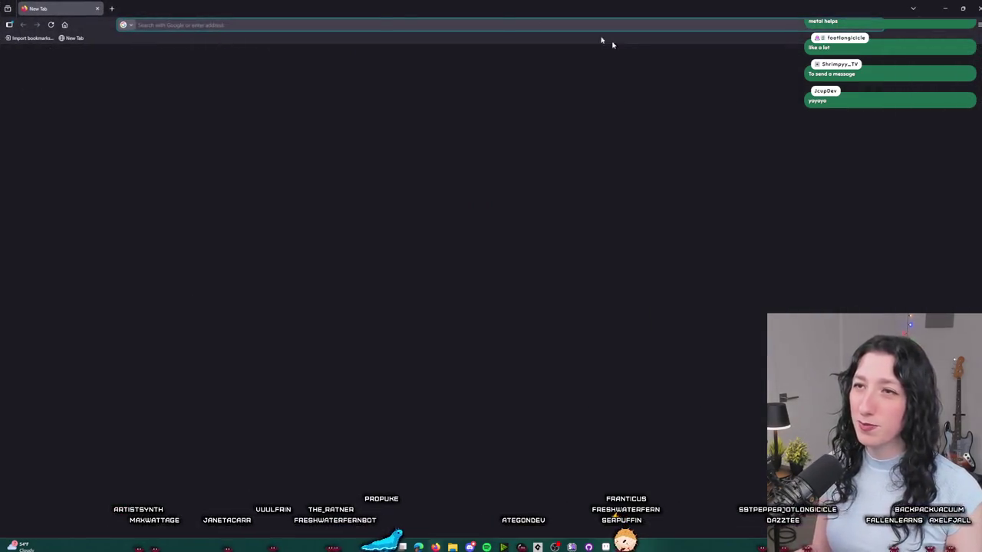
- Search Google for 'shotgun reference art' and switch to image results
text(shotgun)
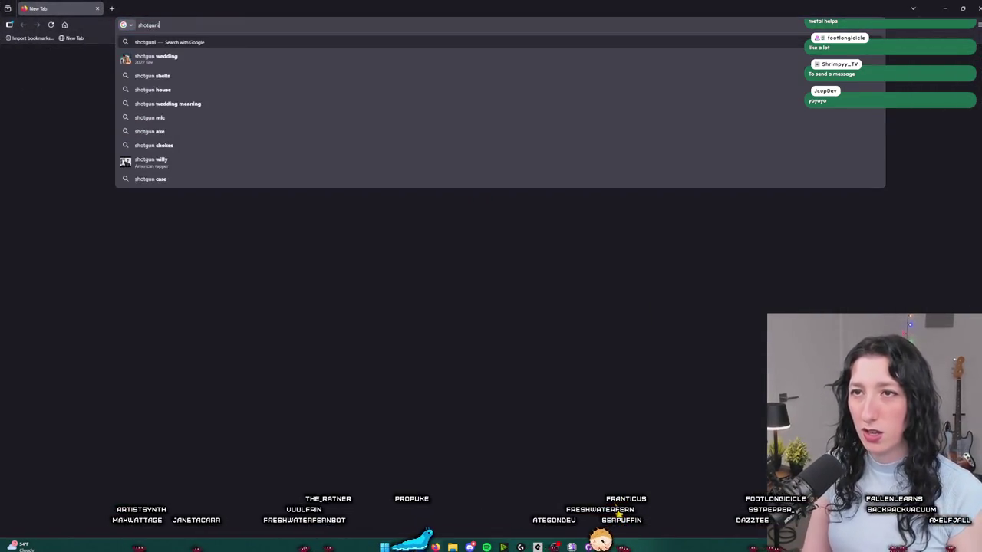
text( reference art)
key(Return)
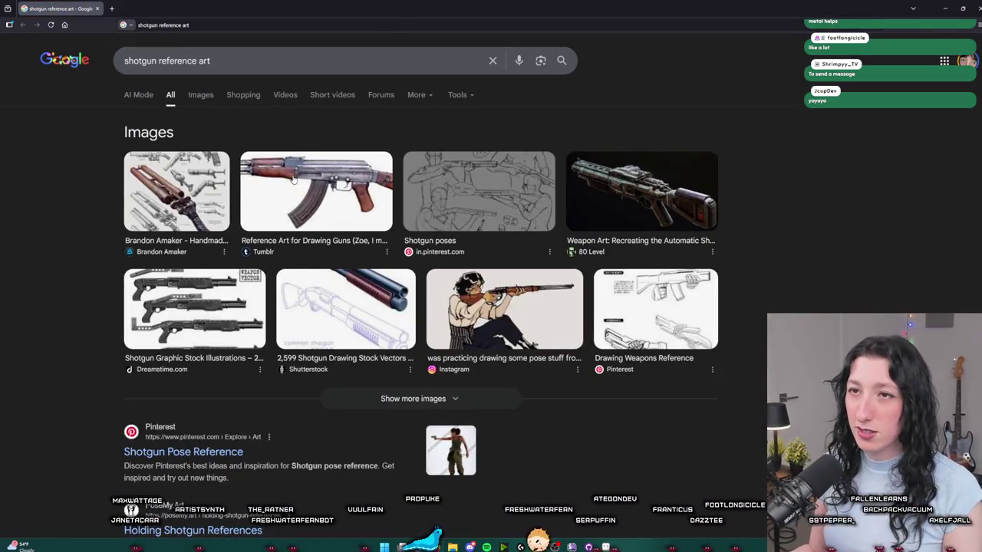
click(200, 94)
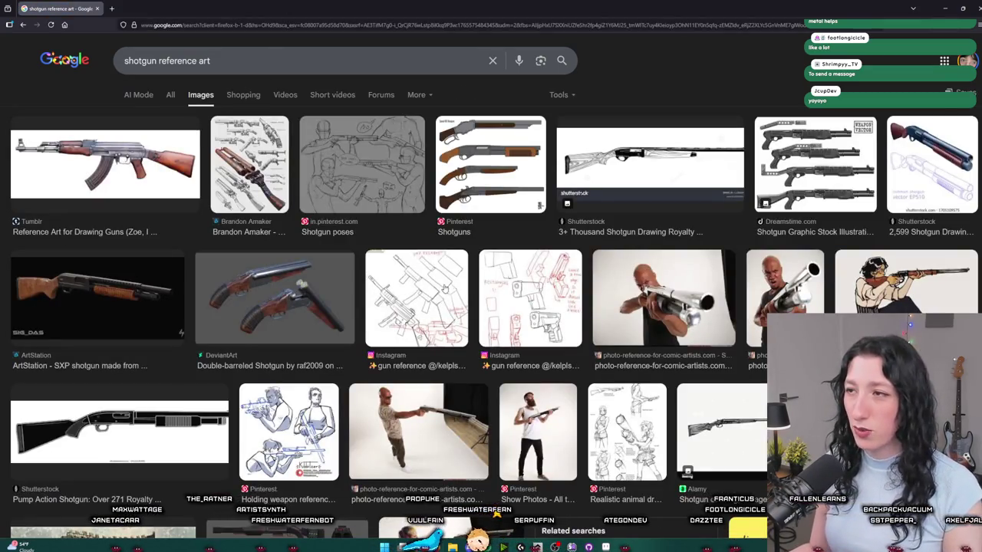
- Browse through the shotgun reference image results
scroll(258, 216, down, 4)
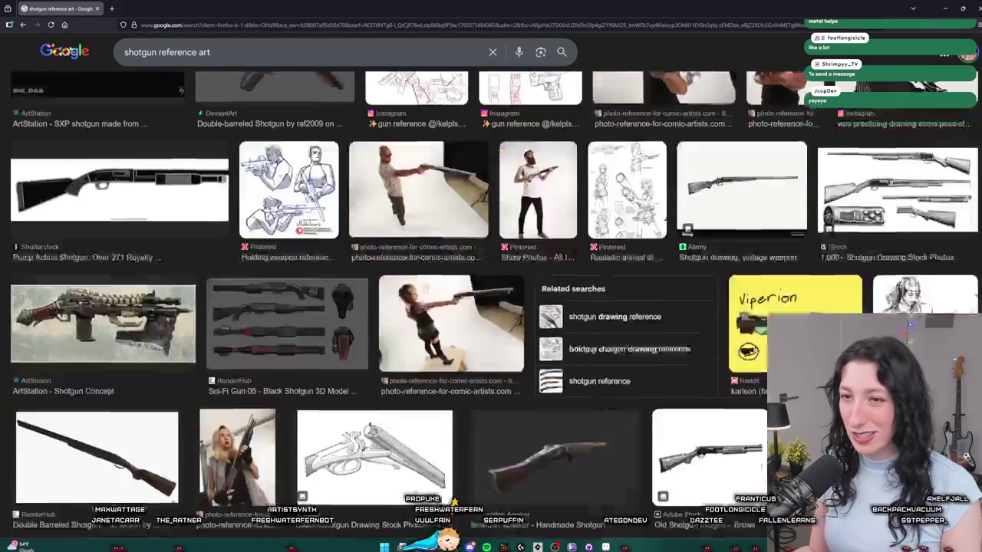
scroll(145, 322, down, 3)
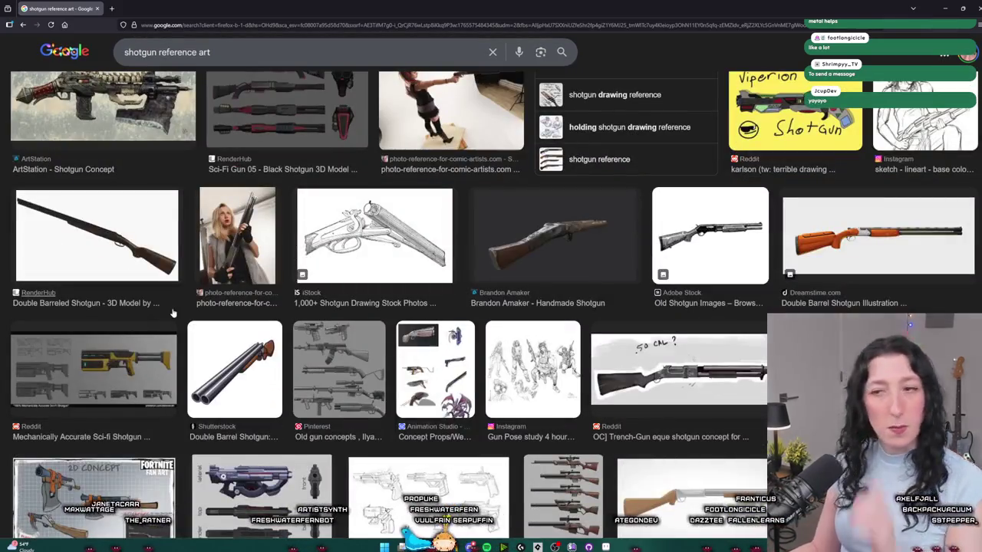
scroll(172, 310, down, 3)
scroll(582, 354, up, 3)
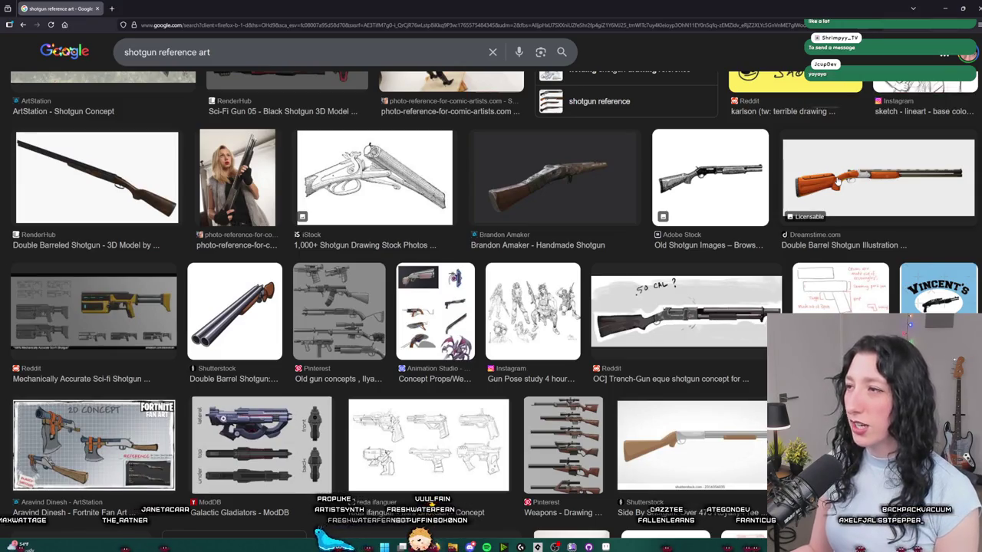
scroll(621, 208, down, 1)
scroll(648, 256, down, 1)
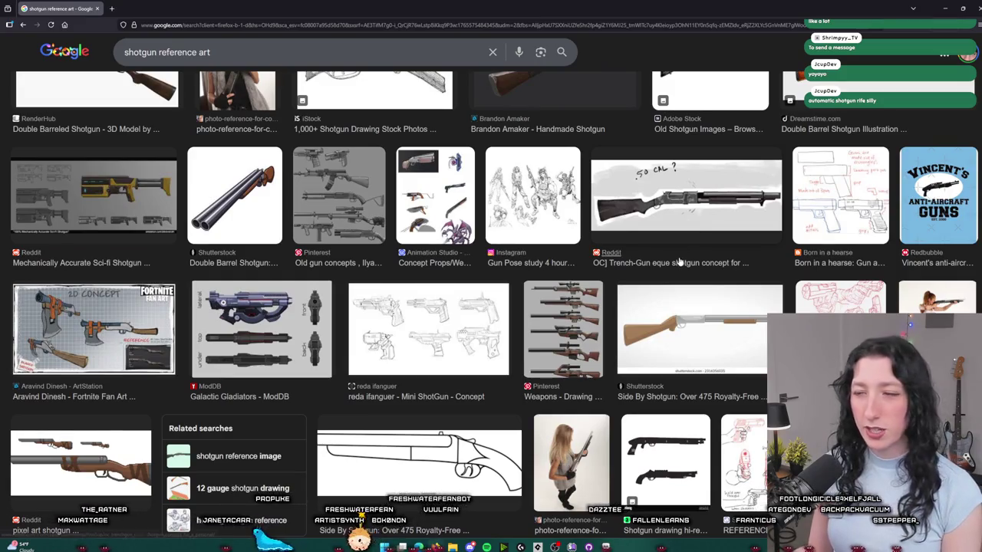
scroll(690, 192, down, 2)
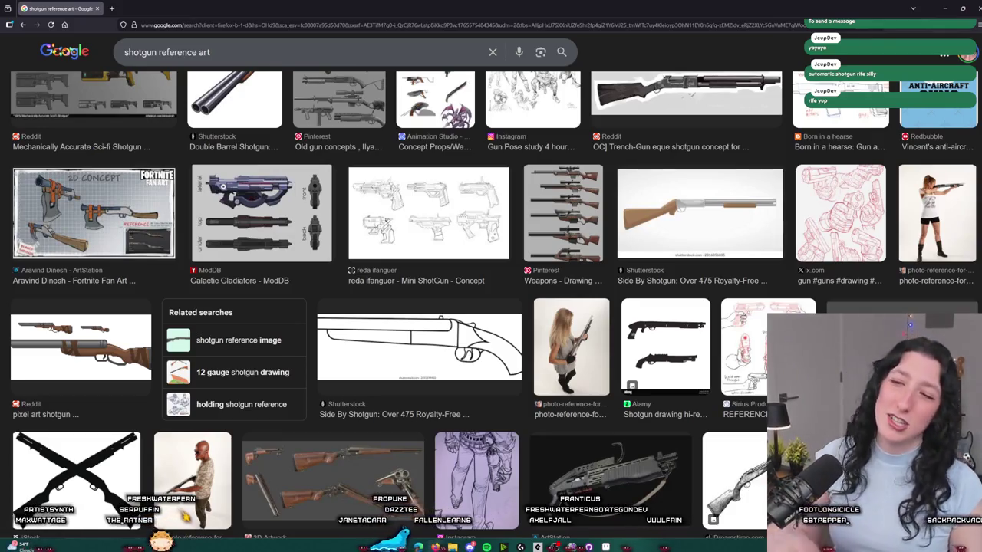
scroll(484, 283, up, 10)
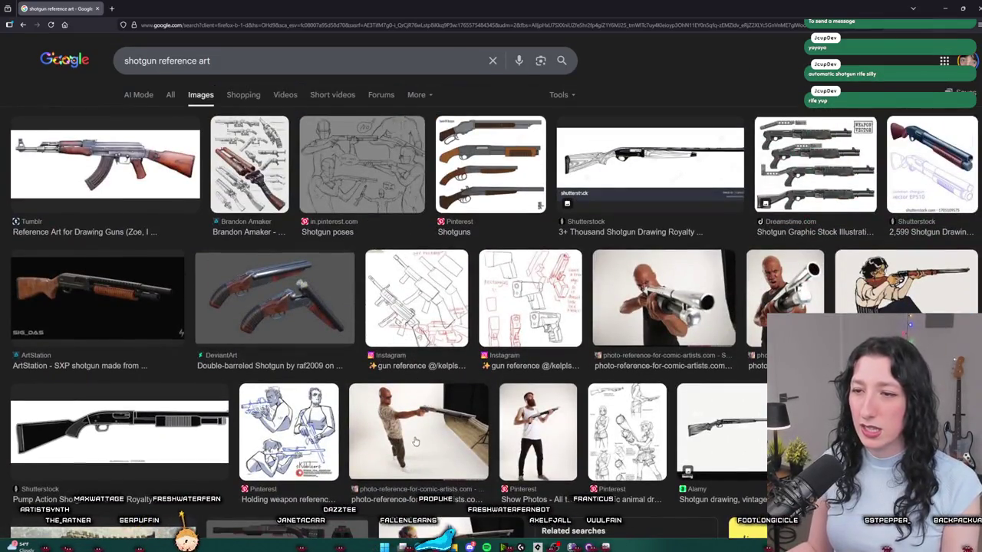
scroll(625, 217, down, 15)
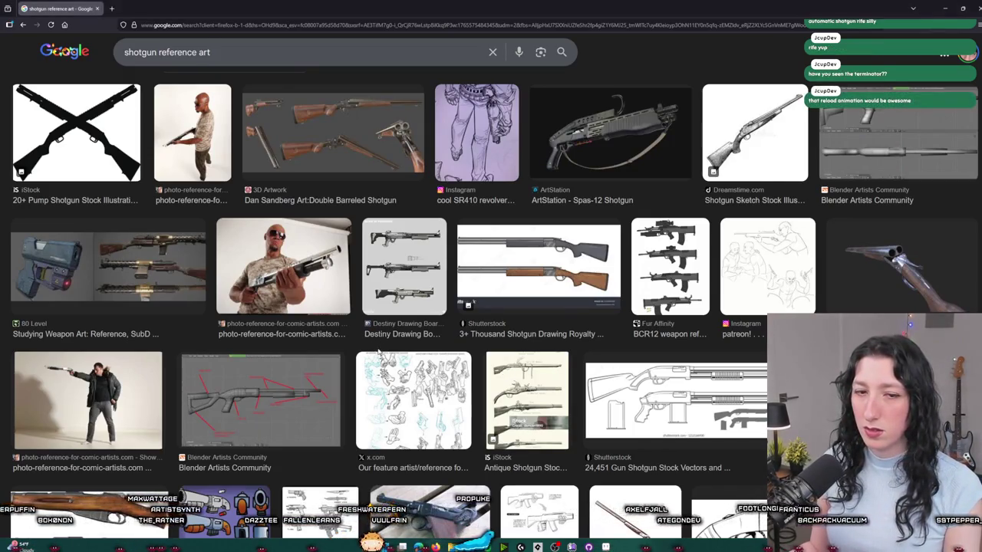
scroll(377, 351, down, 3)
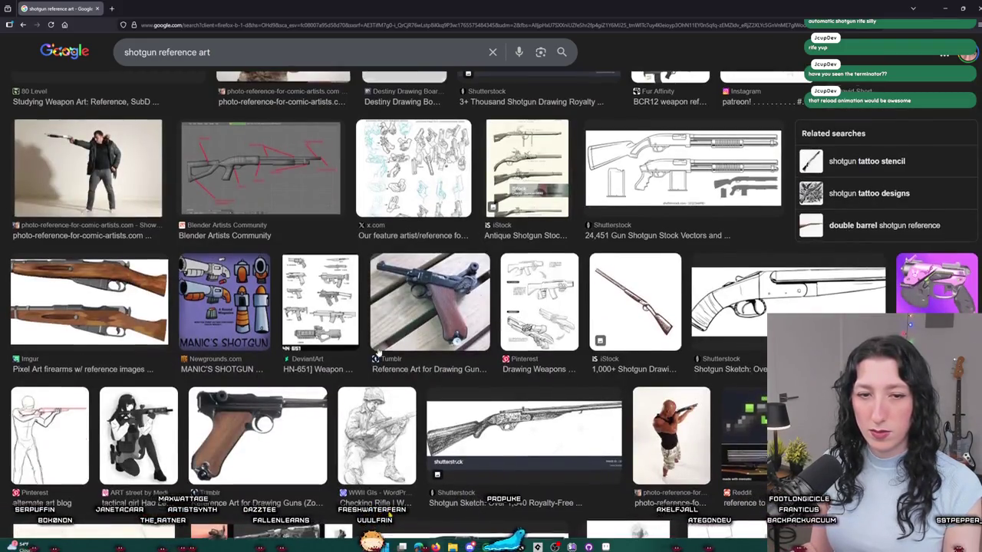
scroll(377, 351, down, 4)
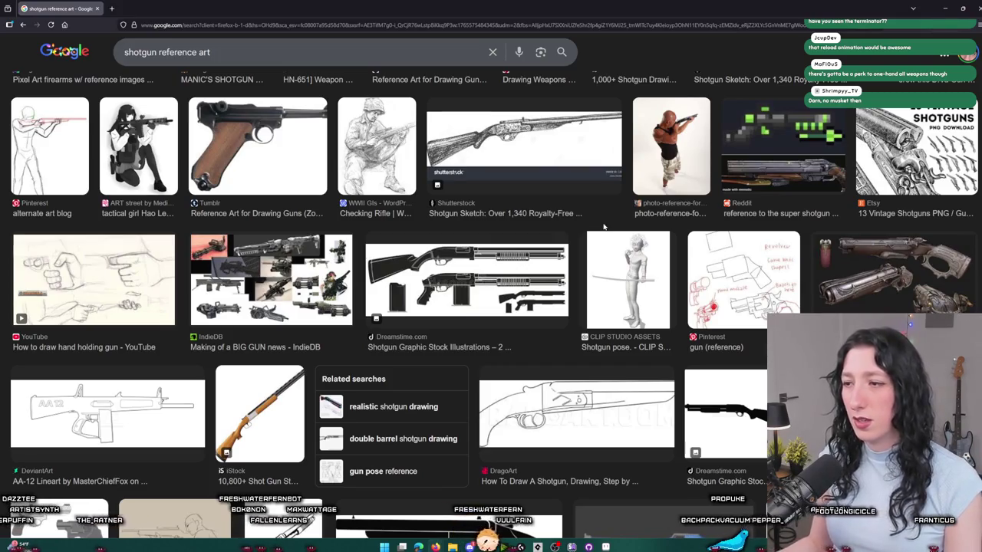
scroll(603, 226, down, 4)
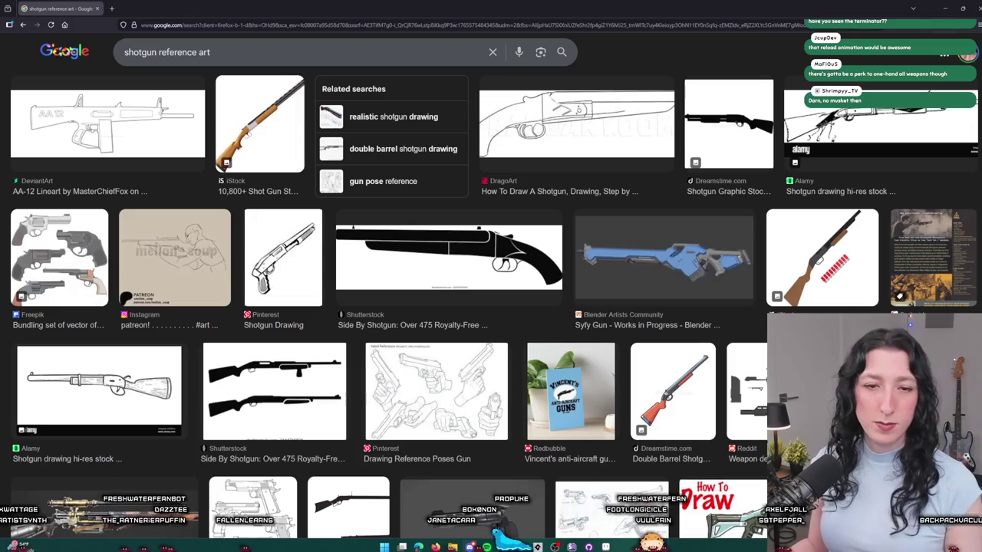
scroll(664, 182, down, 3)
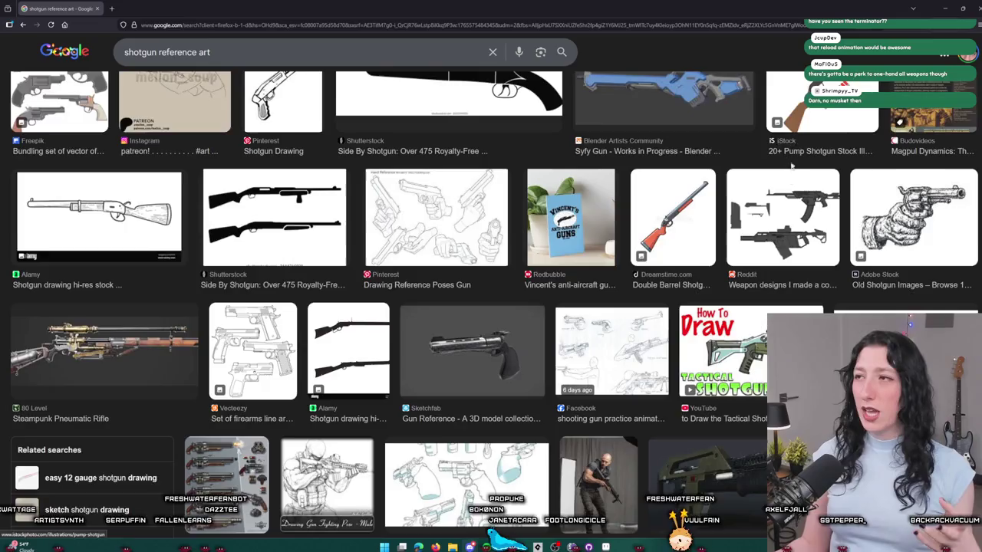
scroll(247, 107, up, 3)
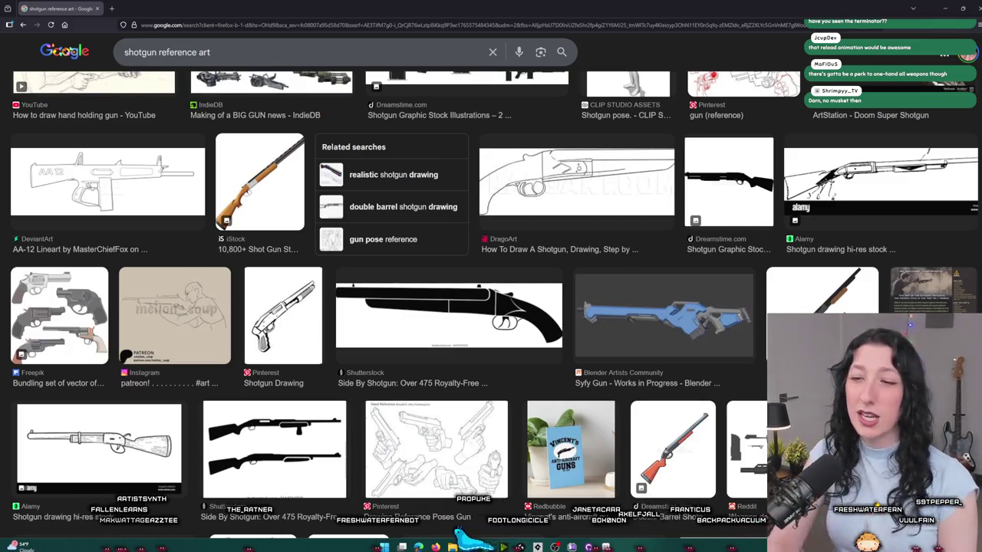
scroll(407, 151, down, 6)
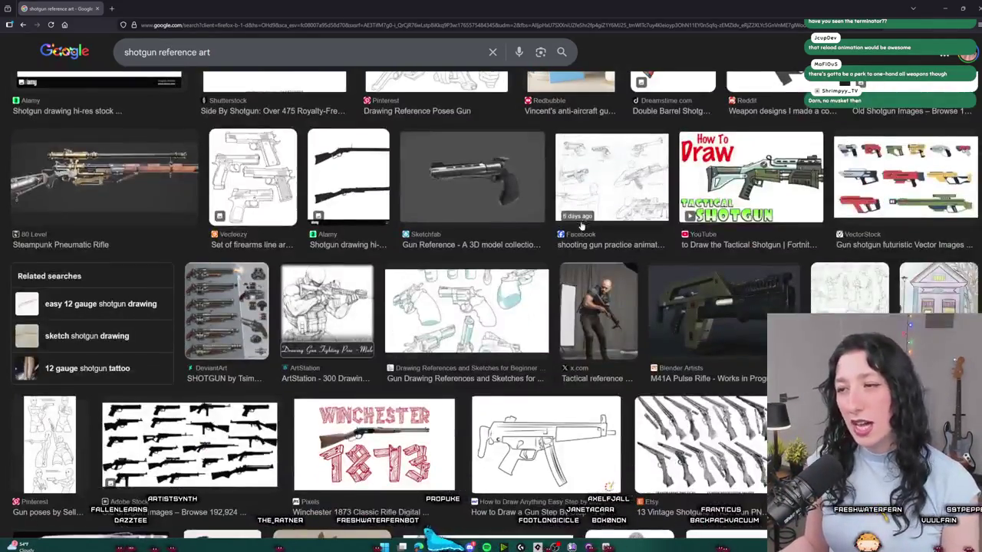
scroll(529, 309, up, 3)
scroll(529, 309, up, 10)
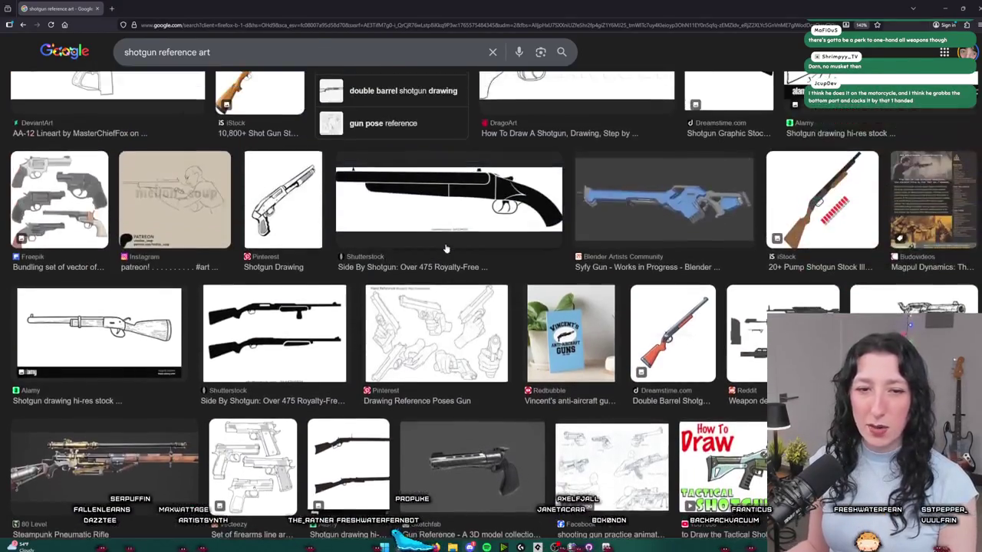
scroll(425, 259, up, 5)
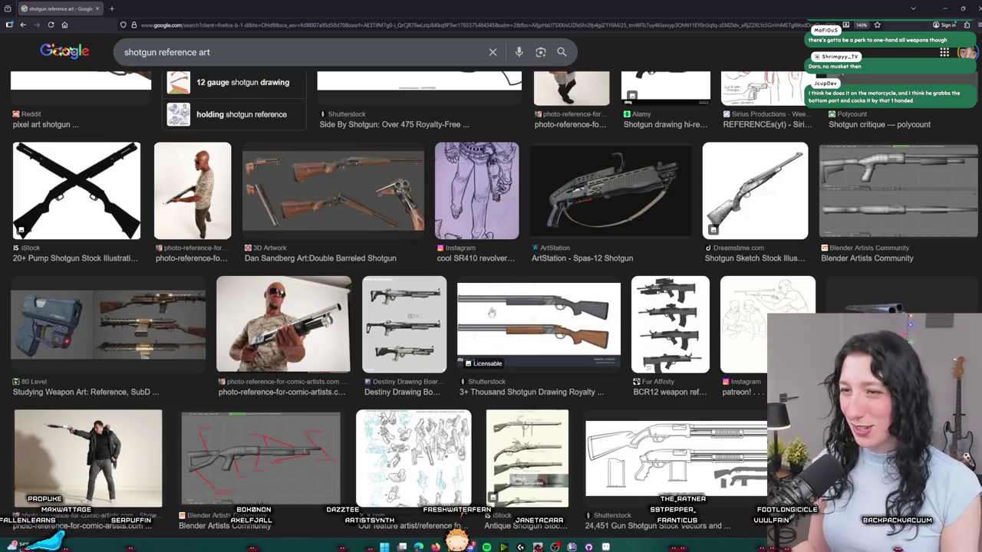
scroll(398, 341, down, 10)
- Enlarge the shotgun drawing slightly and commit the resize
key(alt+Tab)
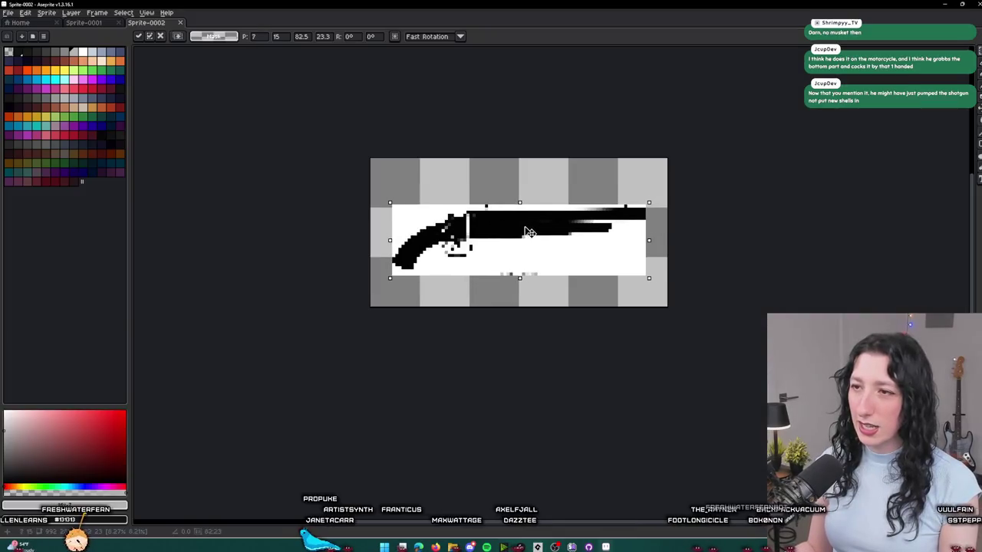
drag(519, 203, 521, 203)
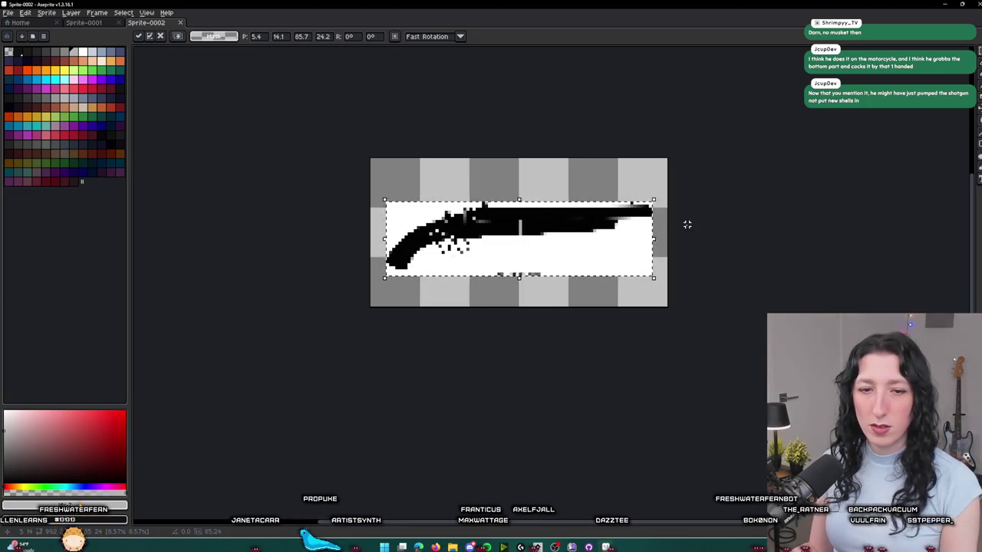
key(Return)
drag(686, 221, 617, 218)
scroll(468, 235, up, 1)
- Add a new layer above Layer 1
key(shift+n)
scroll(350, 338, up, 1)
scroll(270, 253, up, 1)
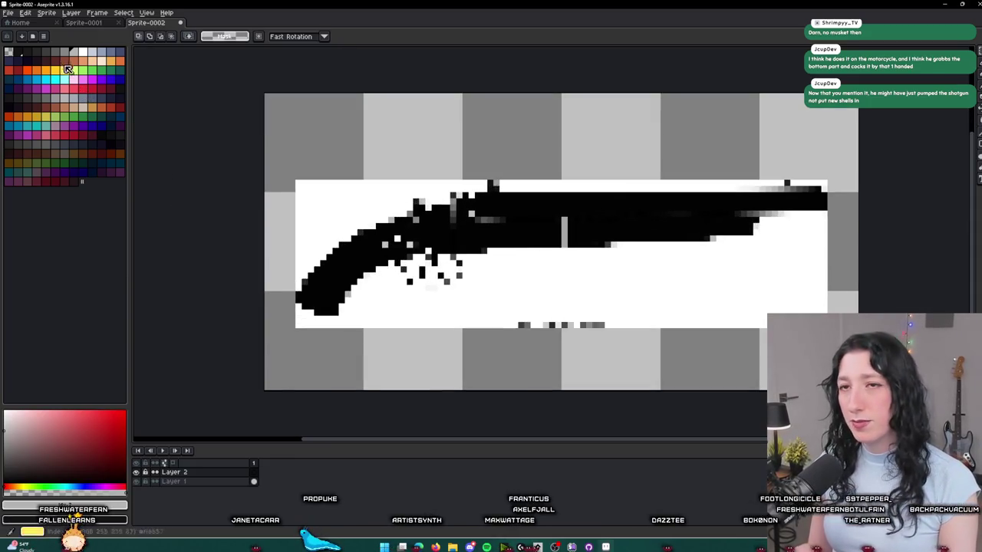
- Load the punolite-plus-plus-fem-edition-1x palette into the swatches
click(43, 36)
click(66, 155)
scroll(359, 289, down, 2)
click(359, 289)
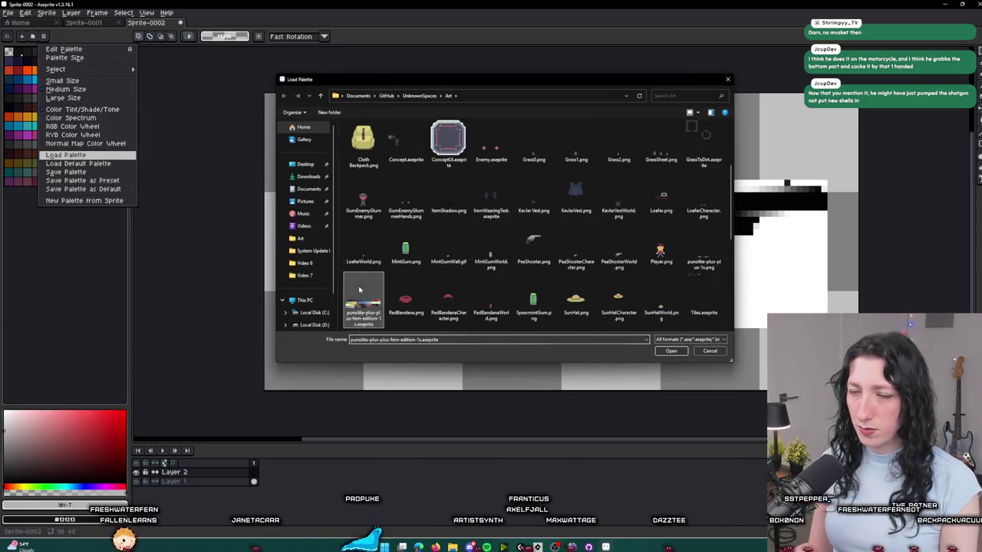
double_click(359, 289)
key(alt+Tab)
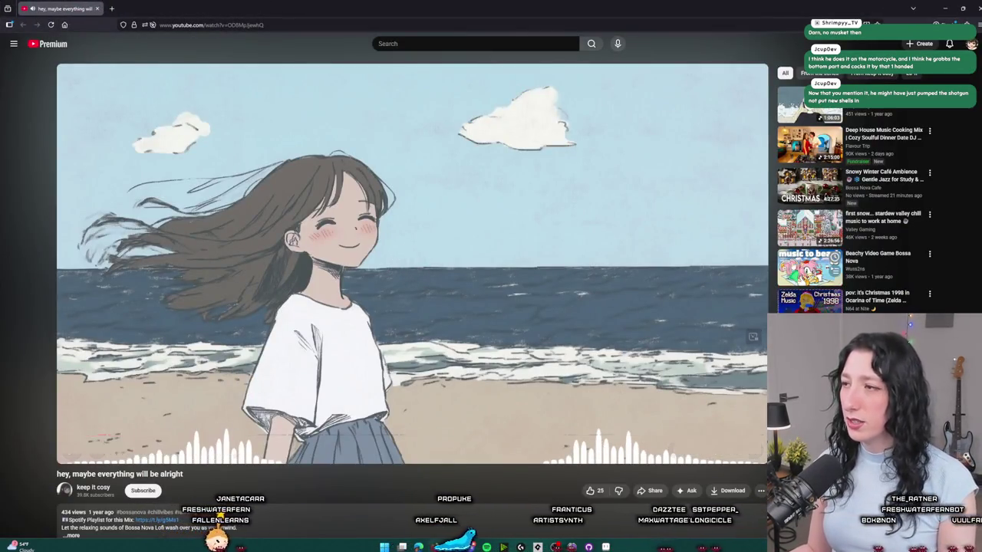
- Play the Smooth Jazz House Music Mix on YouTube, then un-maximize the browser to reveal Aseprite
click(477, 44)
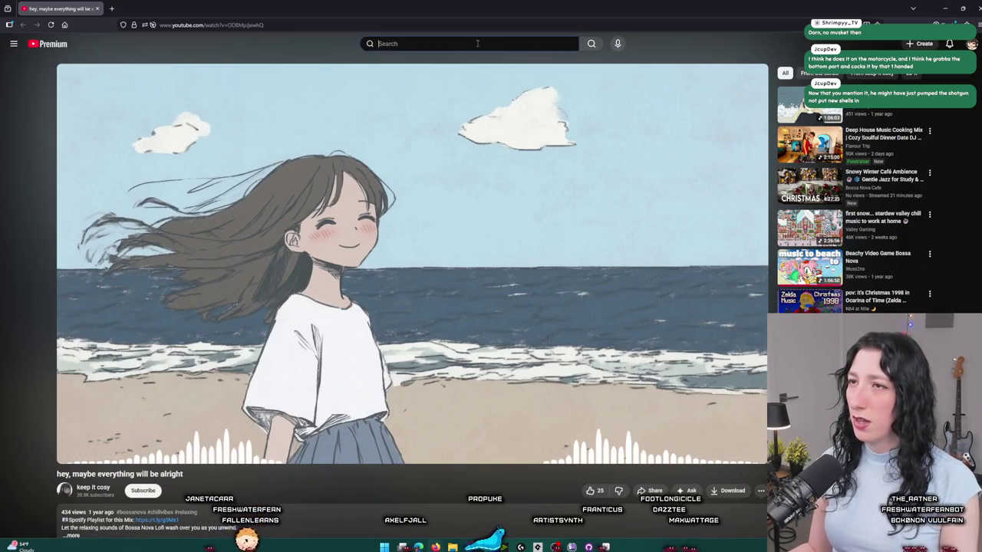
scroll(879, 303, down, 5)
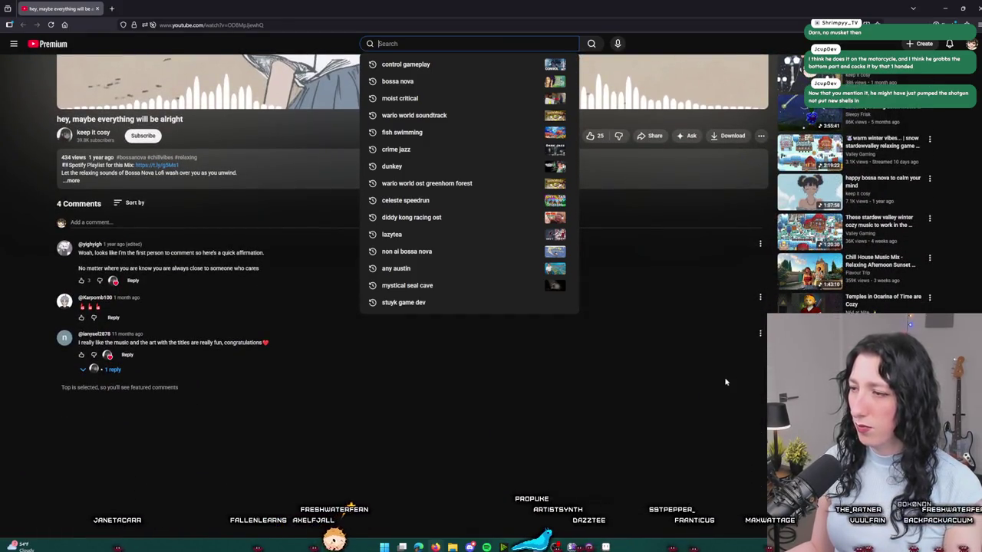
scroll(412, 307, down, 2)
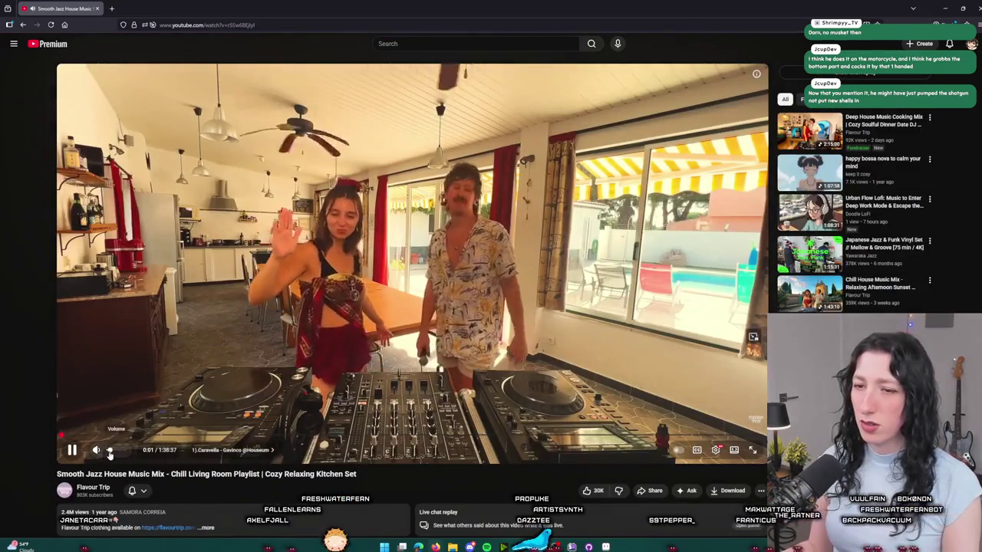
mouse_move(275, 8)
mouse_down()
mouse_move(214, 253)
mouse_move(330, 242)
mouse_move(0, 241)
mouse_up()
scroll(329, 237, up, 3)
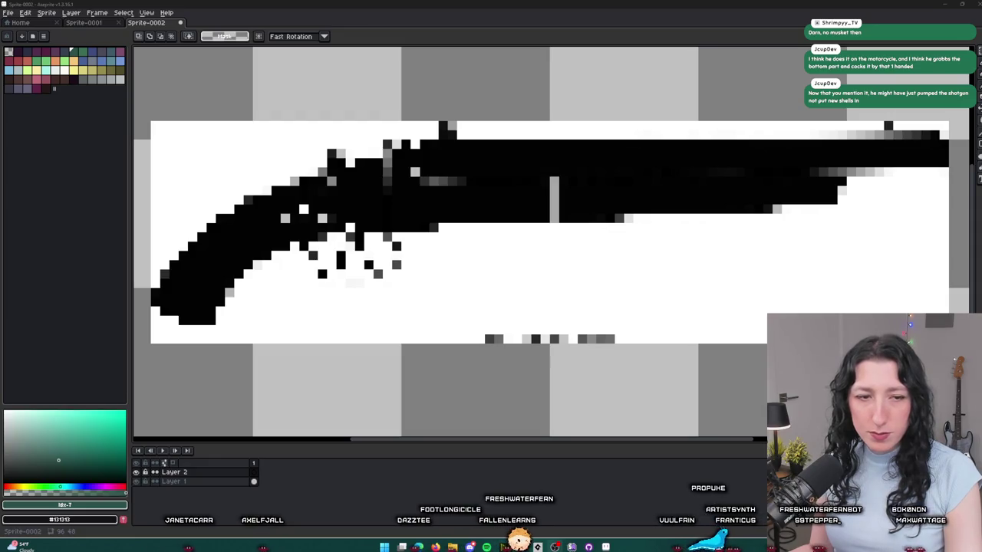
- With the pencil selected, compare the sprite against the Google shotgun reference images
drag(331, 161, 353, 172)
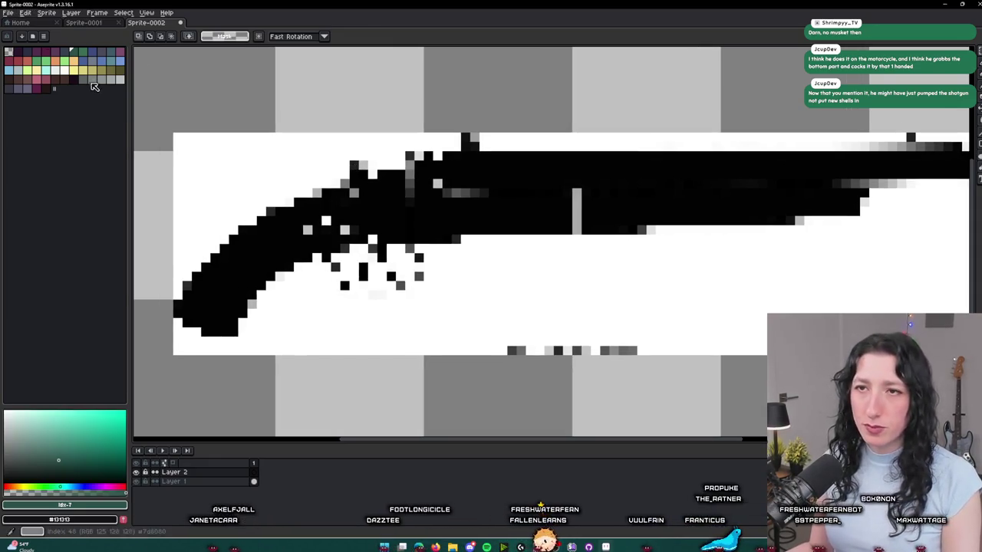
key(b)
scroll(234, 289, up, 1)
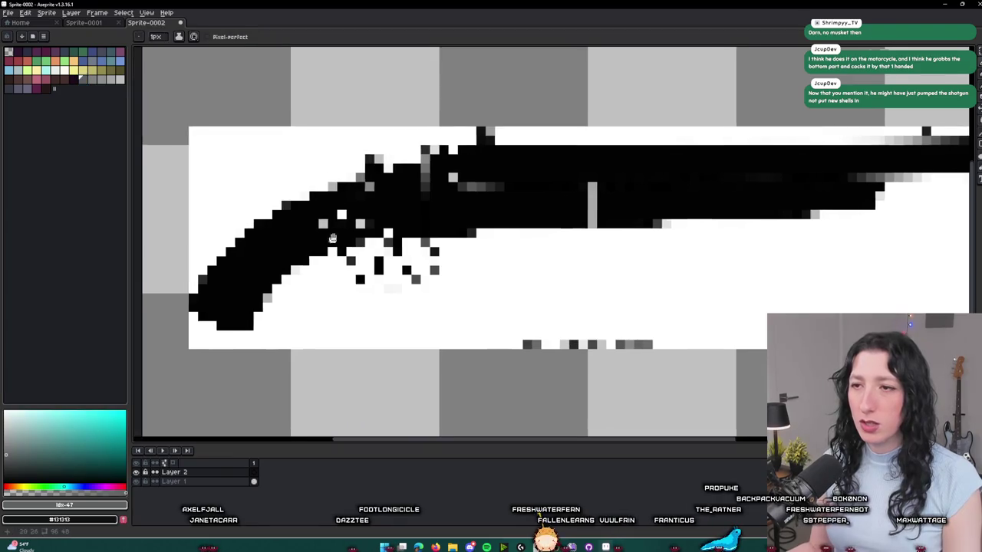
drag(459, 6, 459, 462)
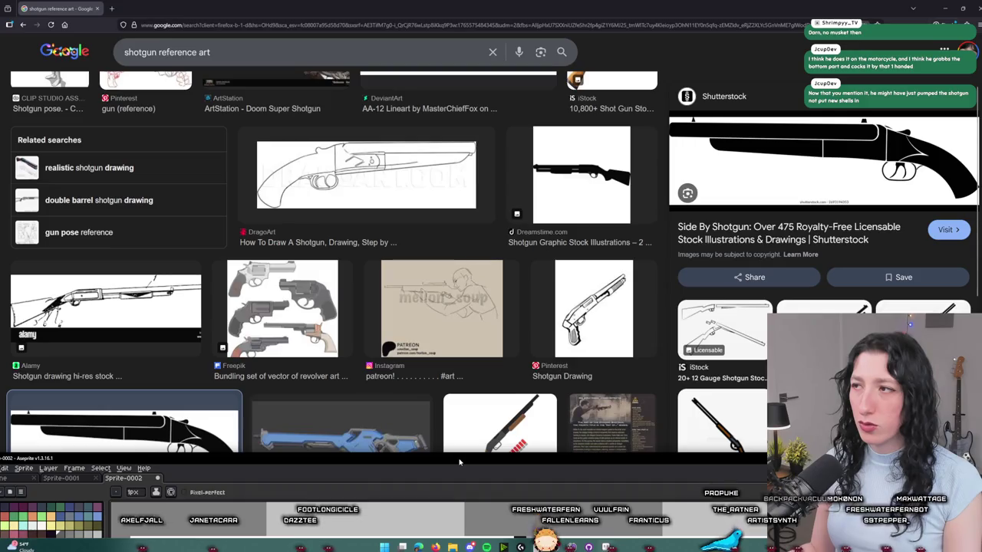
double_click(458, 460)
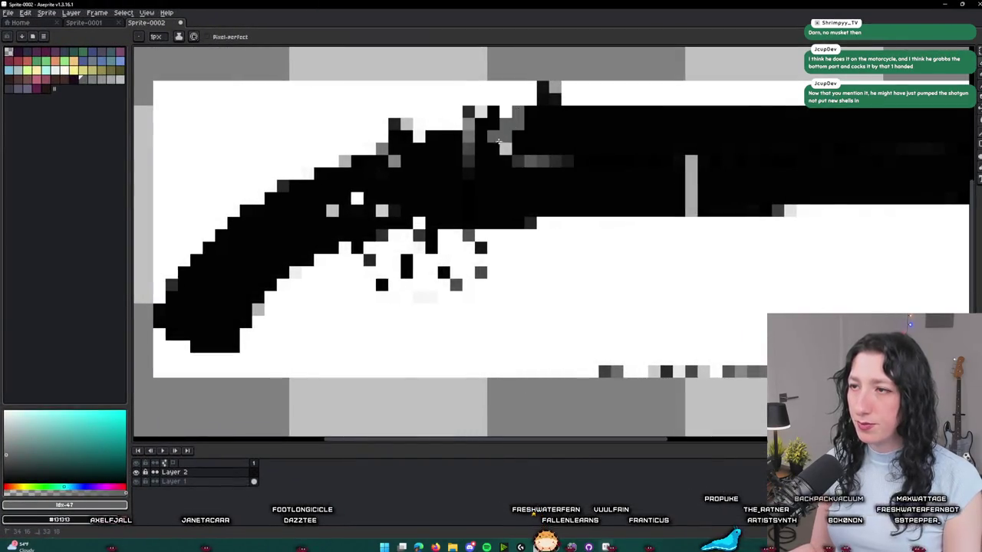
scroll(614, 177, right, 3)
scroll(729, 192, down, 1)
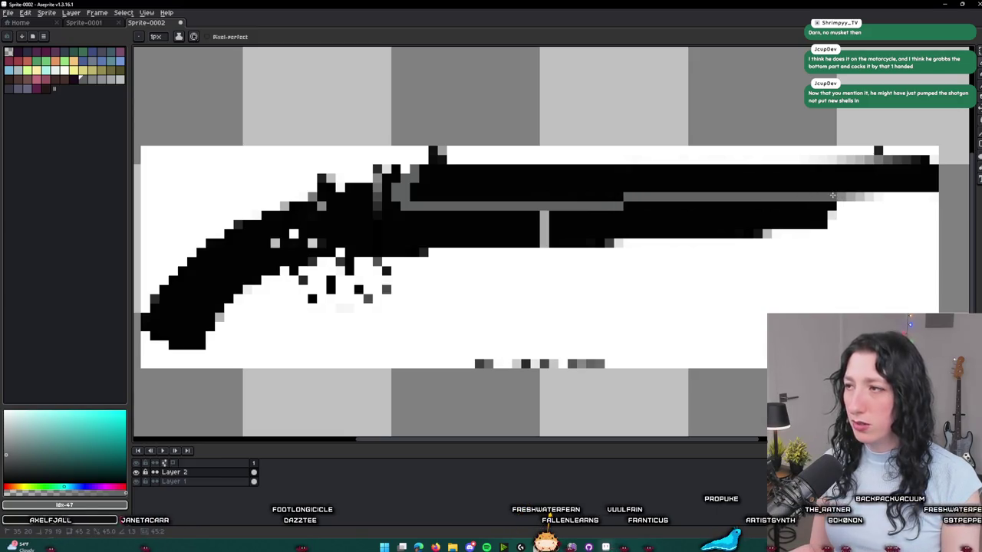
scroll(832, 196, down, 1)
scroll(703, 206, up, 1)
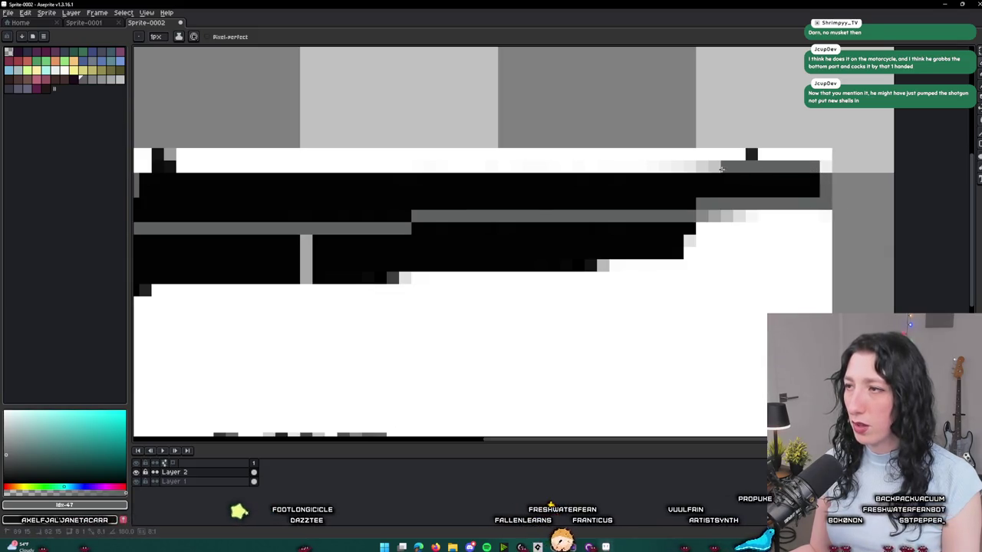
scroll(428, 168, down, 1)
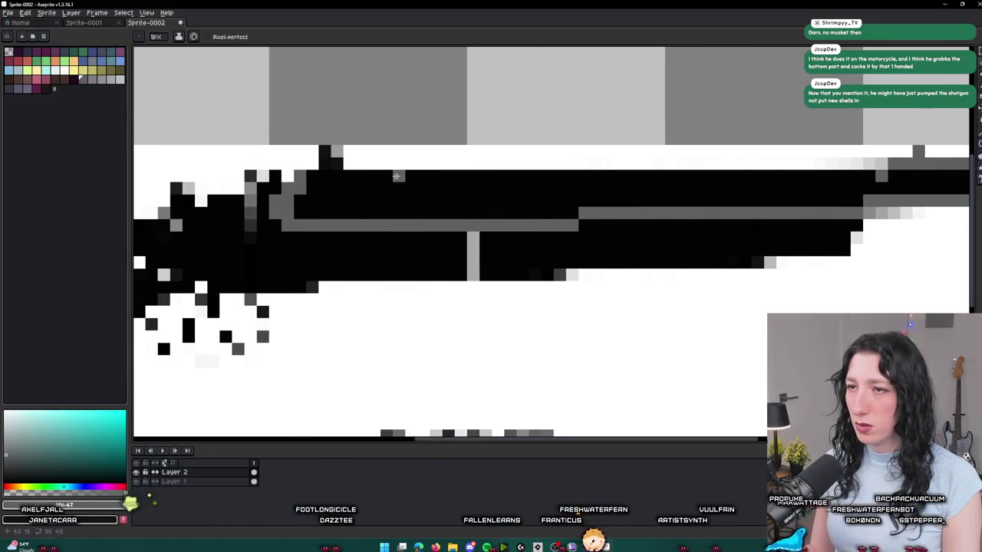
drag(441, 5, 451, 427)
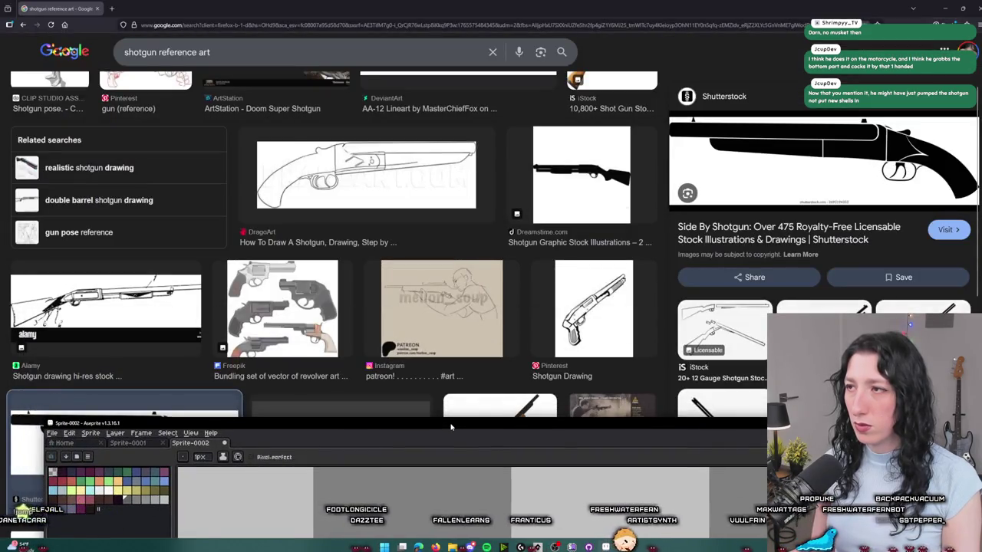
double_click(451, 427)
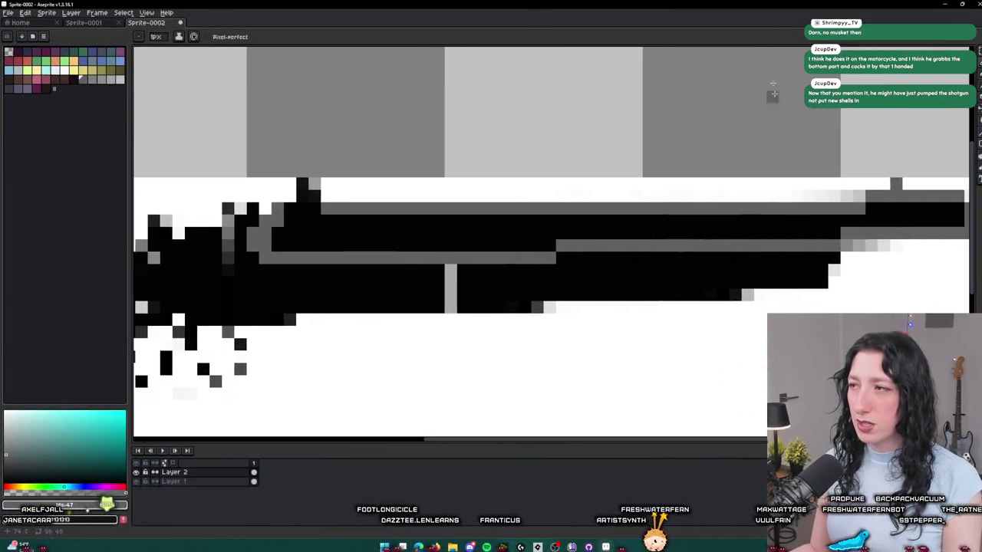
scroll(267, 198, up, 2)
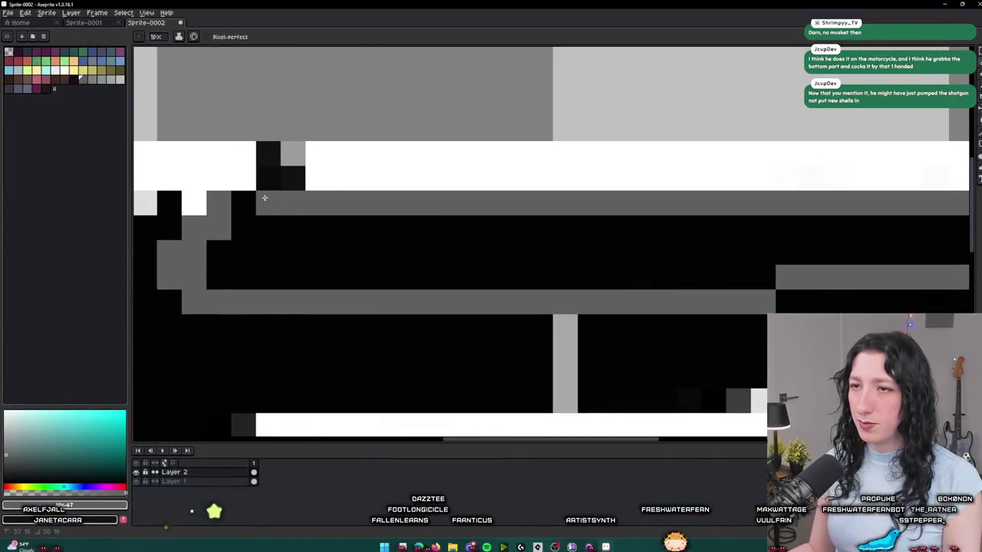
- Paint-bucket fill the top barrel band with flat mid grey
key(g)
click(302, 241)
scroll(302, 244, down, 3)
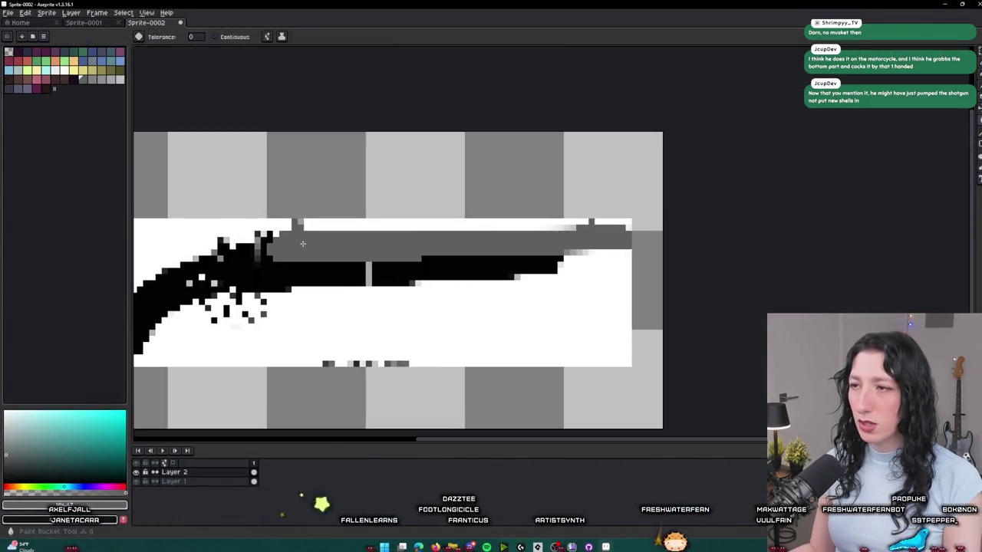
- Undo the grey fill to restore the grey-to-black gradient on the barrel's top edge
scroll(302, 244, up, 2)
scroll(302, 243, up, 2)
scroll(303, 243, down, 3)
scroll(302, 243, up, 4)
mouse_move(699, 4)
mouse_down()
mouse_move(699, 405)
mouse_move(699, 4)
mouse_up()
scroll(869, 271, up, 2)
key(e)
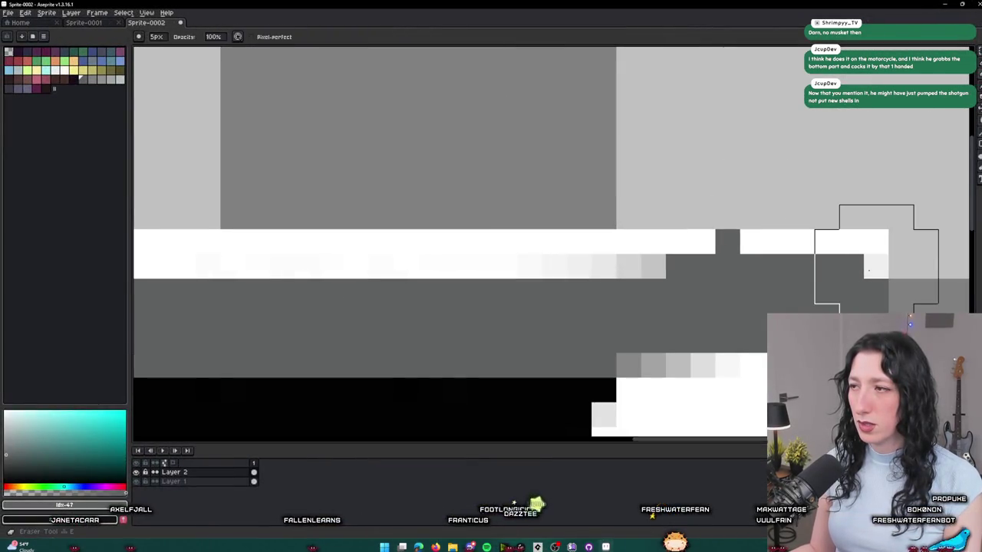
key(ctrl+z)
key(ctrl+z)
key(ctrl+z)
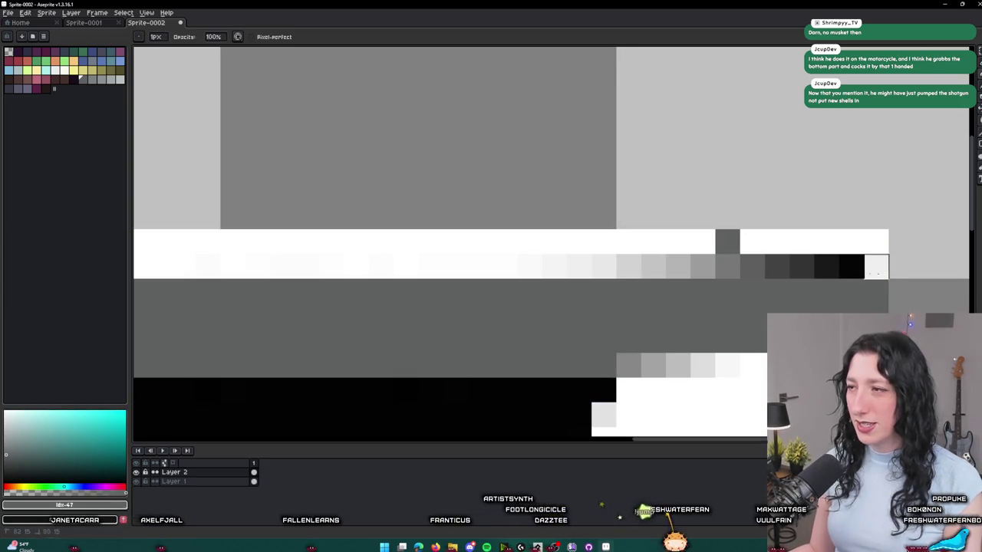
key(e)
- Check the restored barrel against the Google shotgun reference images
scroll(526, 309, down, 4)
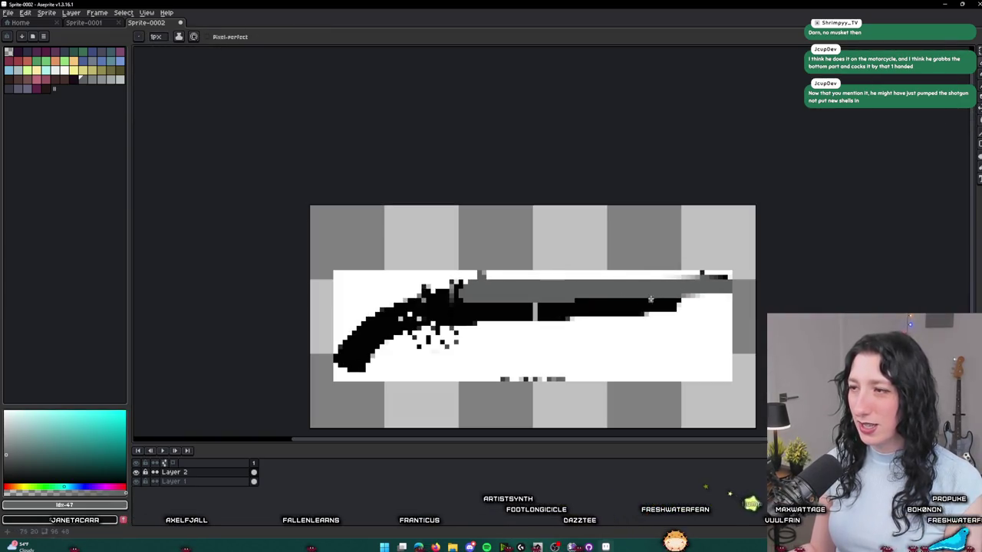
scroll(526, 309, up, 1)
scroll(526, 308, left, 3)
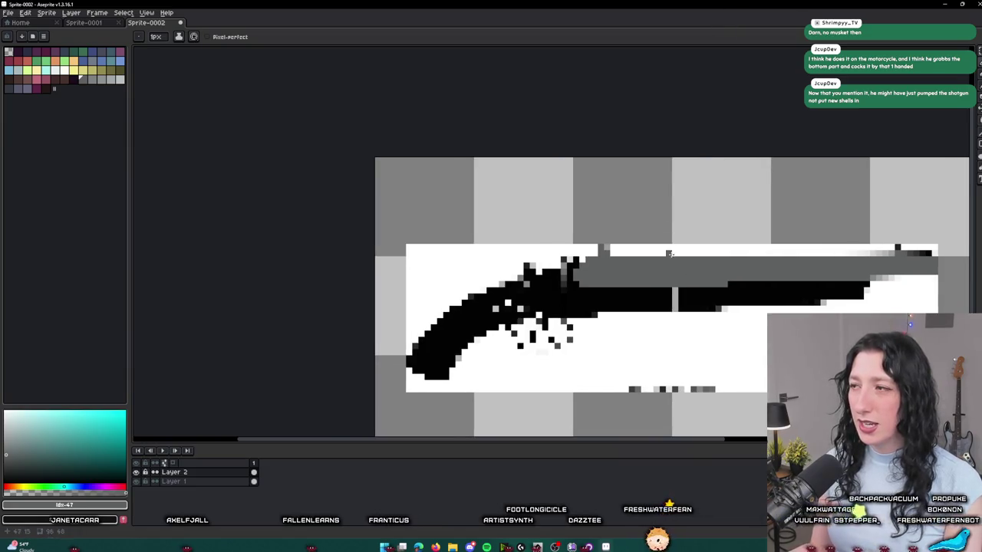
scroll(583, 291, up, 1)
key(alt+Tab)
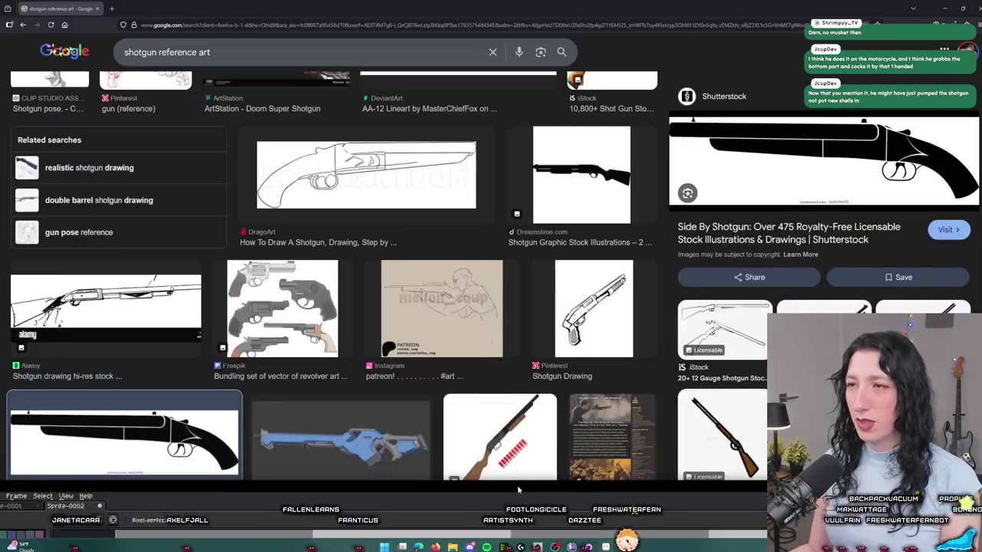
key(alt+Tab)
scroll(488, 230, down, 1)
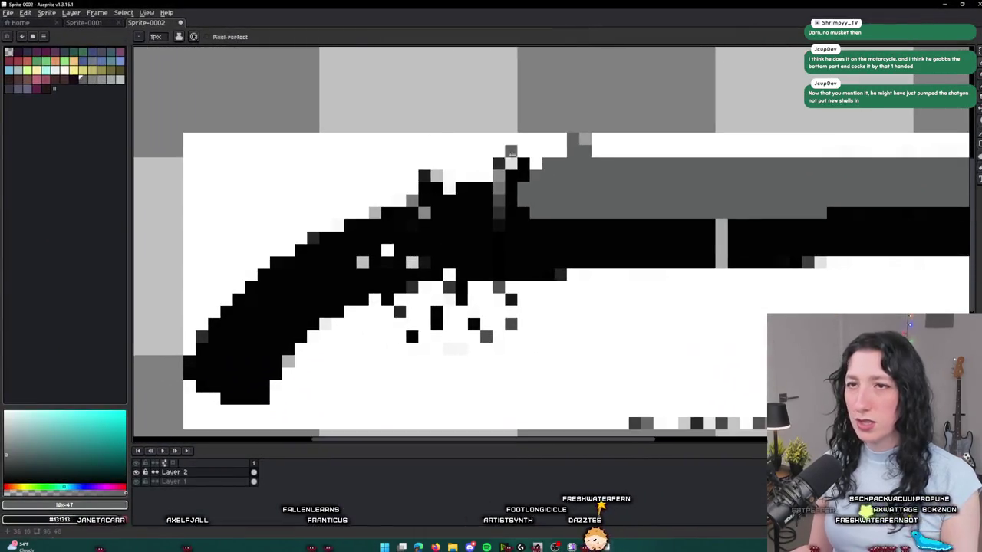
- Pencil a receiver pixel and a vertical grey line down the gun, checking the references
scroll(487, 230, down, 1)
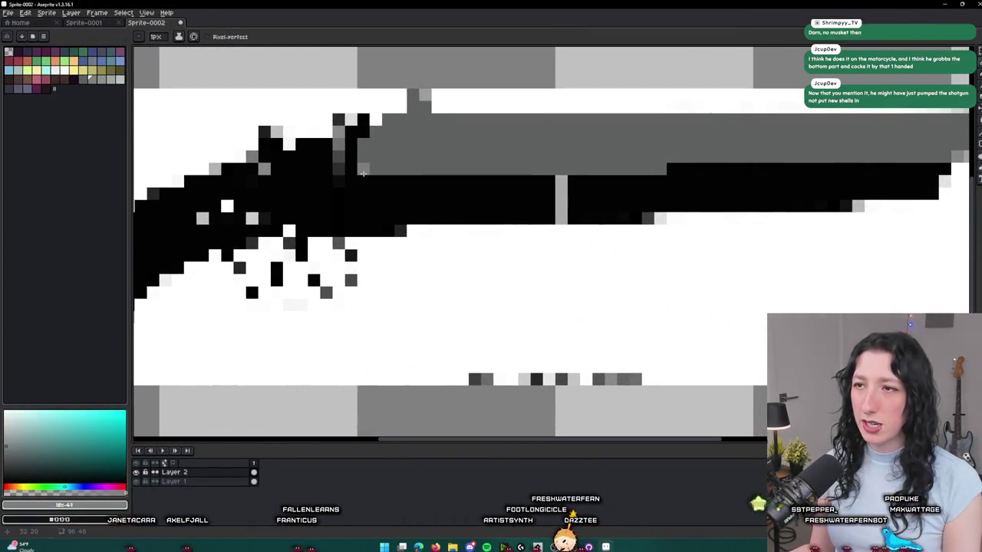
drag(471, 3, 471, 295)
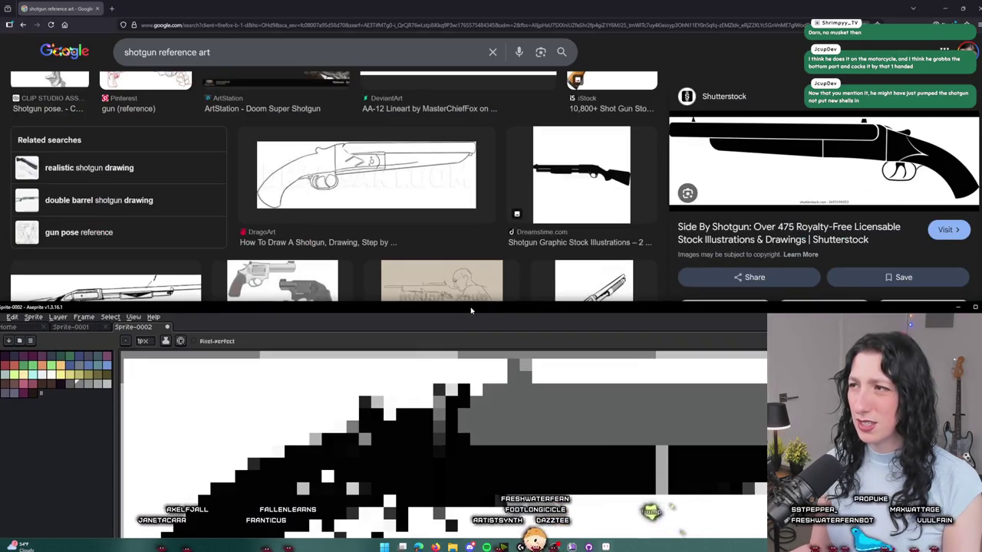
double_click(472, 299)
key(b)
mouse_move(471, 4)
mouse_down()
mouse_move(471, 337)
mouse_move(471, 4)
mouse_up()
click(407, 176)
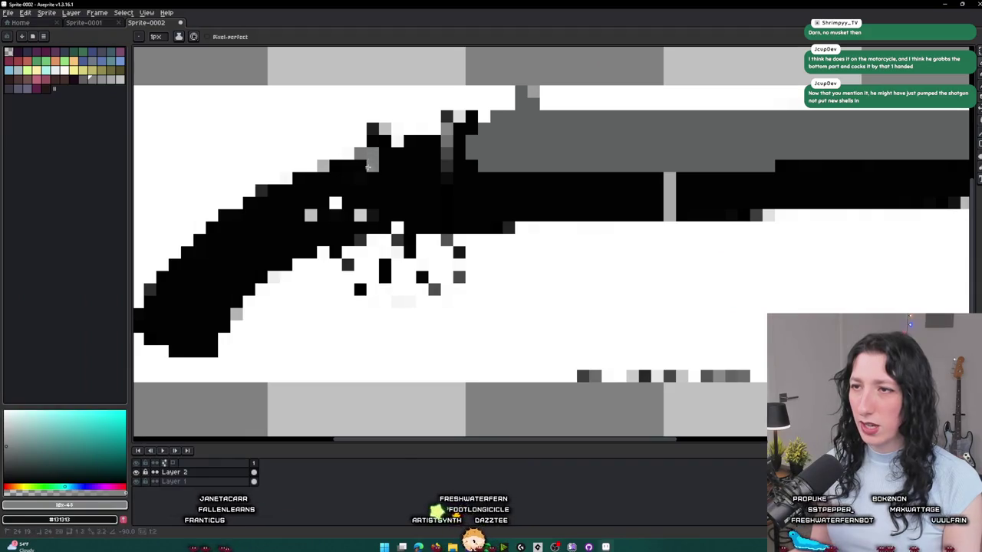
drag(367, 161, 372, 229)
drag(455, 4, 455, 334)
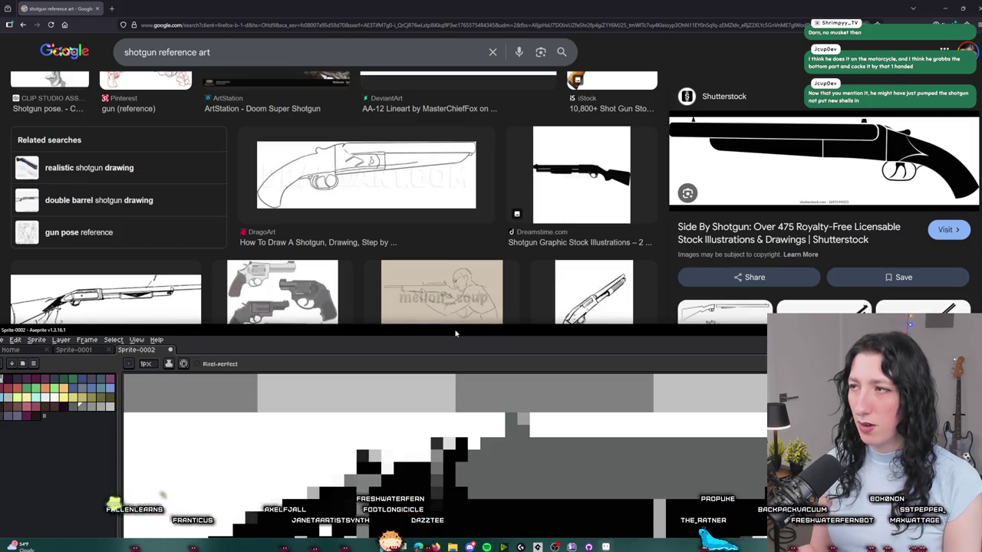
mouse_move(455, 333)
mouse_down()
mouse_move(457, 77)
mouse_move(476, 4)
mouse_up()
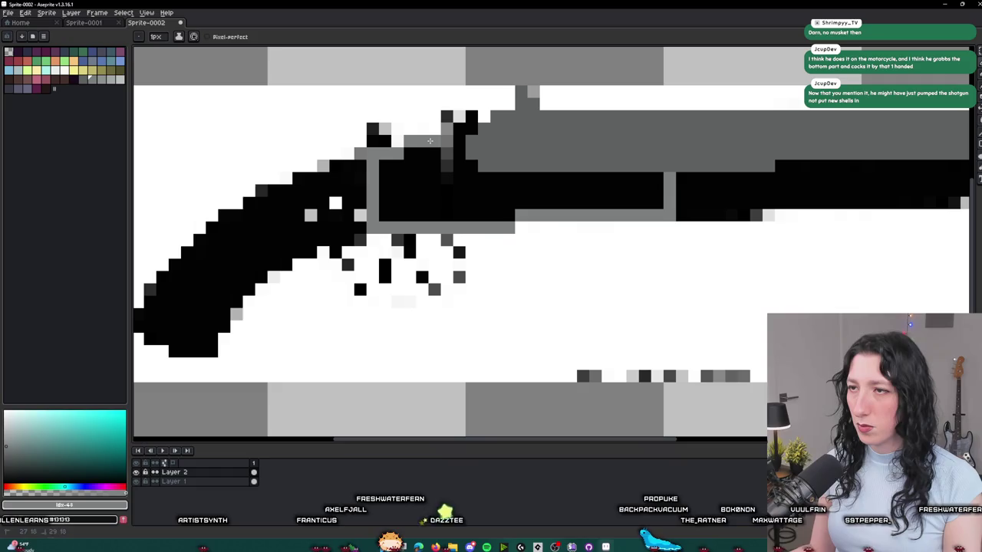
- Darken a receiver-top pixel and fill the black receiver body with grey
click(472, 116)
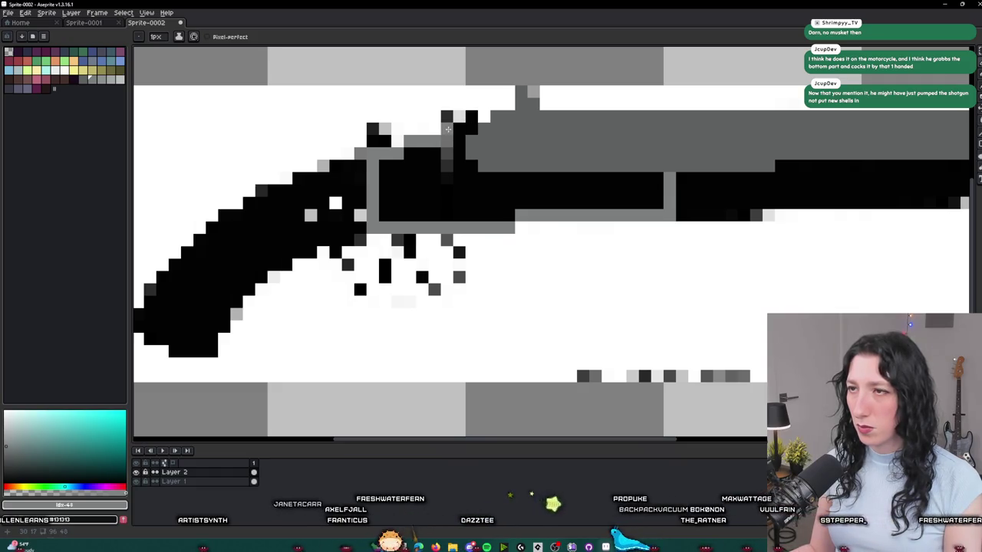
key(g)
click(449, 178)
scroll(452, 181, down, 3)
scroll(452, 181, up, 4)
- Sample the receiver's dark grey and shade its top edge and leftover black pixels with it
key(i)
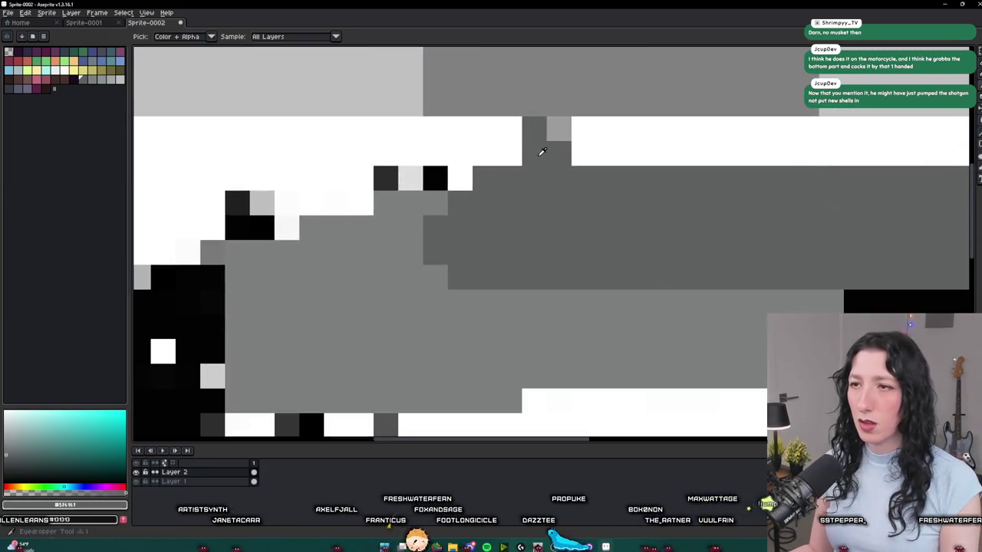
click(541, 152)
key(b)
click(385, 178)
click(435, 178)
mouse_move(367, 186)
mouse_down()
mouse_move(376, 184)
mouse_move(391, 226)
mouse_move(430, 230)
mouse_up()
key(i)
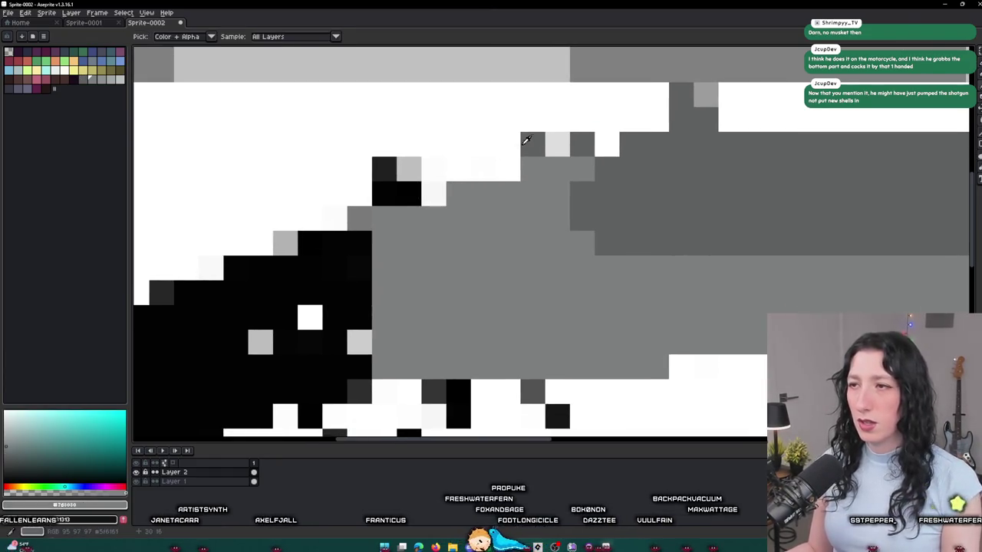
click(523, 142)
key(b)
click(417, 194)
scroll(389, 177, down, 4)
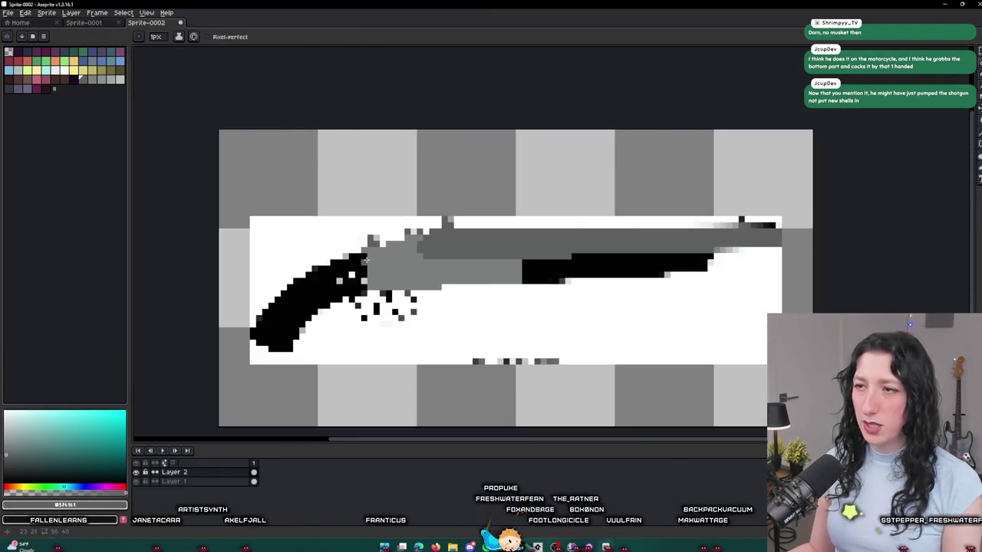
drag(267, 189, 96, 138)
- Draw dark brown strokes along the two rows beneath the barrel out to the muzzle
click(18, 61)
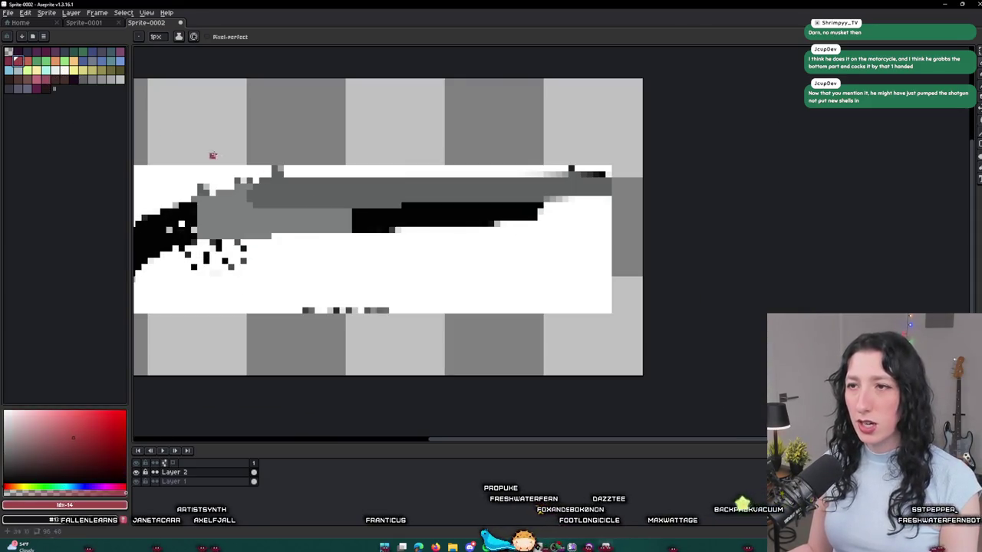
scroll(355, 230, up, 2)
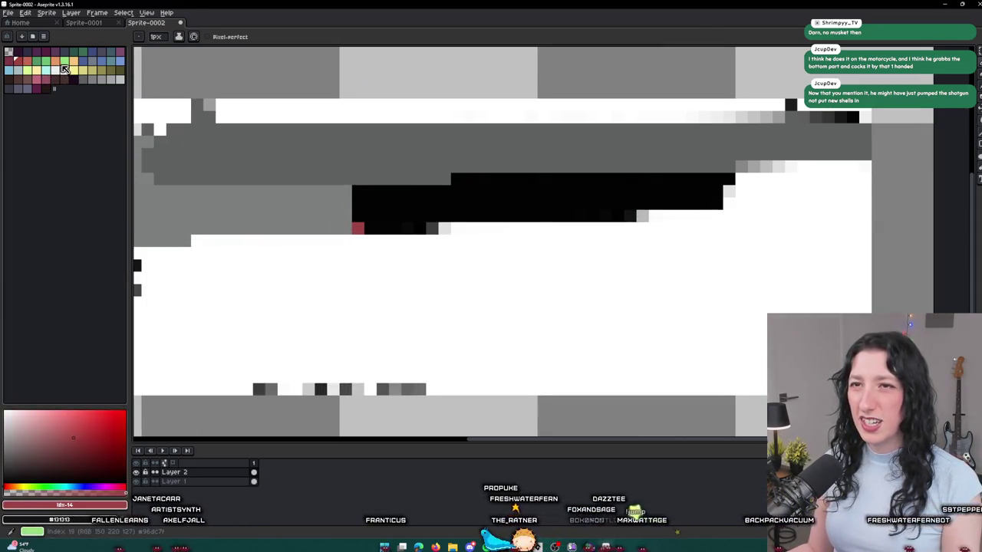
key(plus)
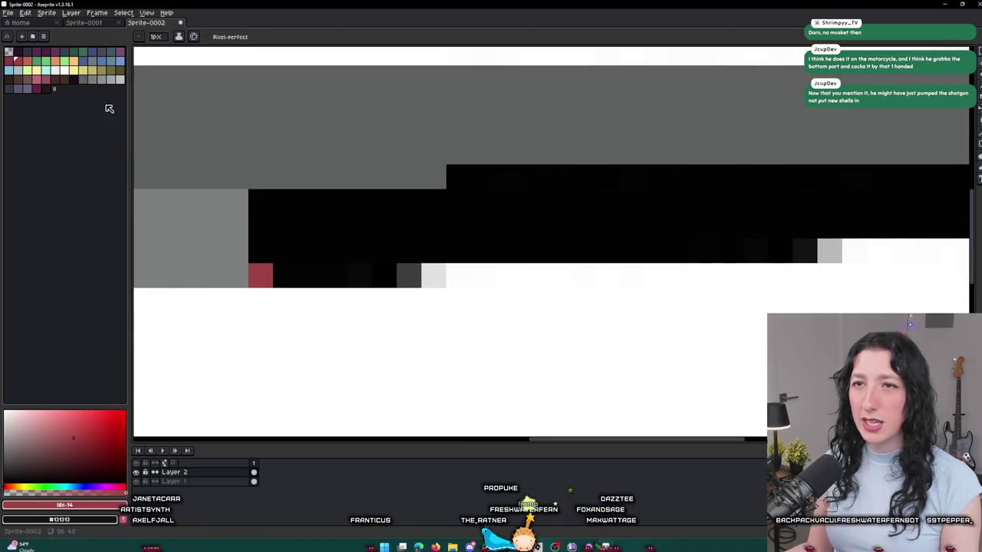
click(32, 81)
drag(265, 275, 412, 274)
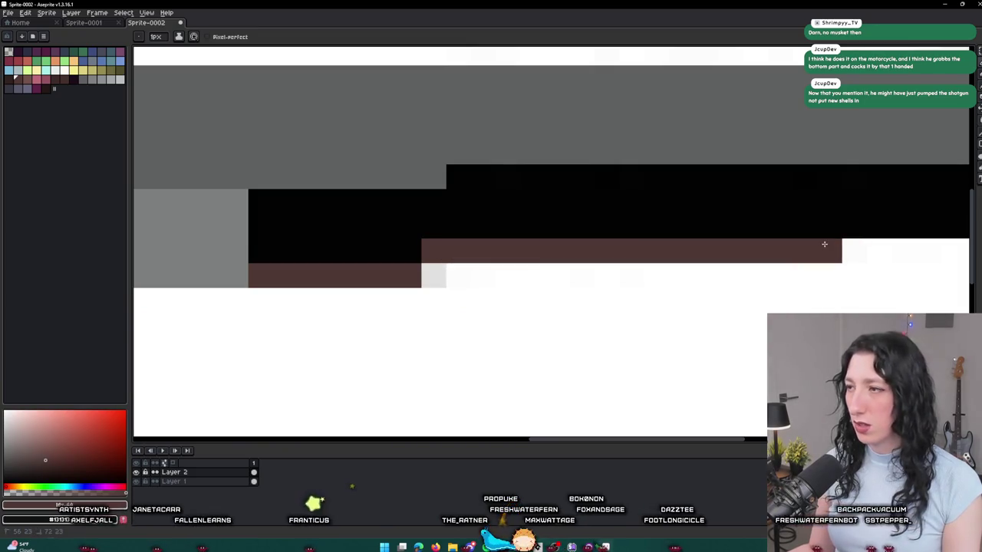
shift+click(808, 249)
scroll(701, 261, down, 1)
drag(715, 243, 823, 246)
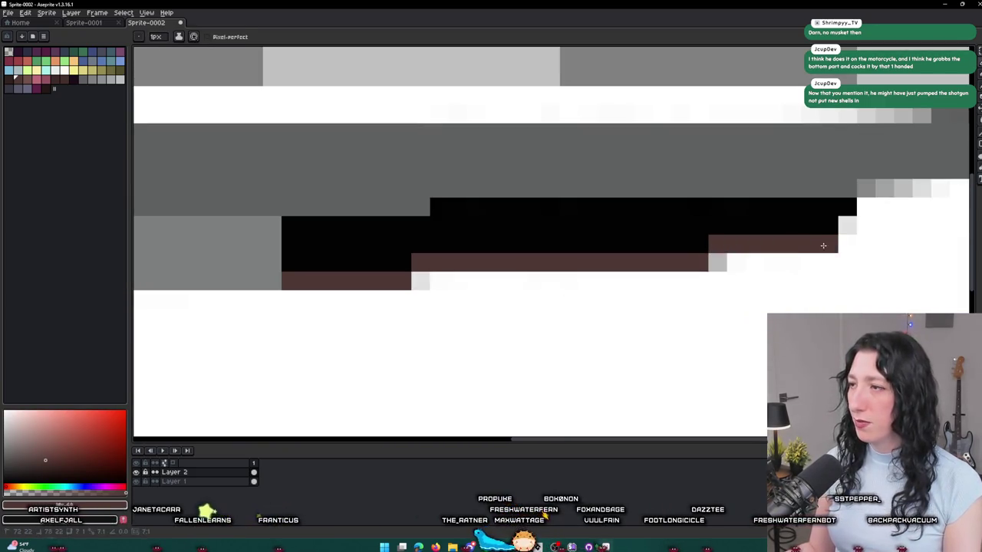
scroll(828, 225, down, 5)
key(g)
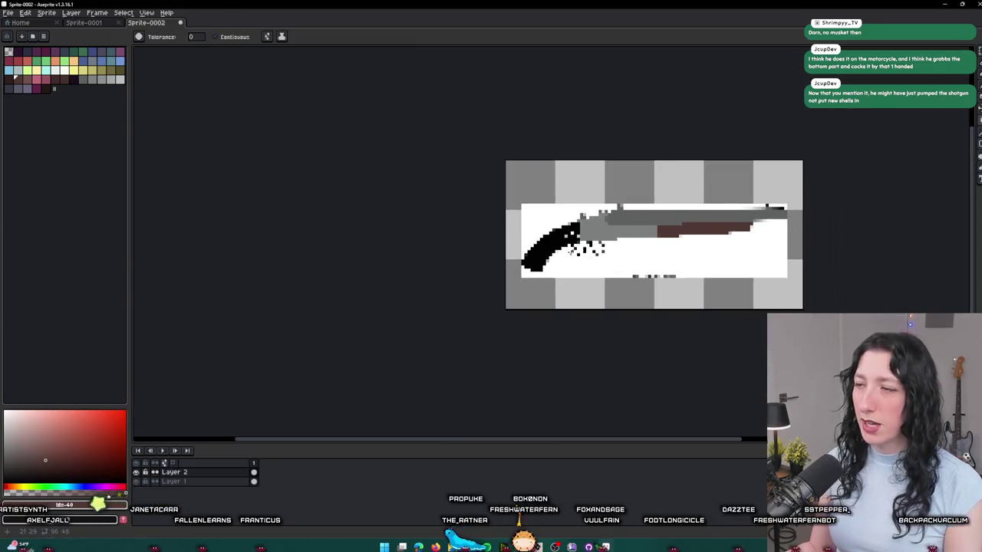
scroll(569, 251, up, 4)
drag(570, 251, 493, 288)
- Outline the stock's lower edge in dark brown with the pencil
scroll(540, 210, up, 2)
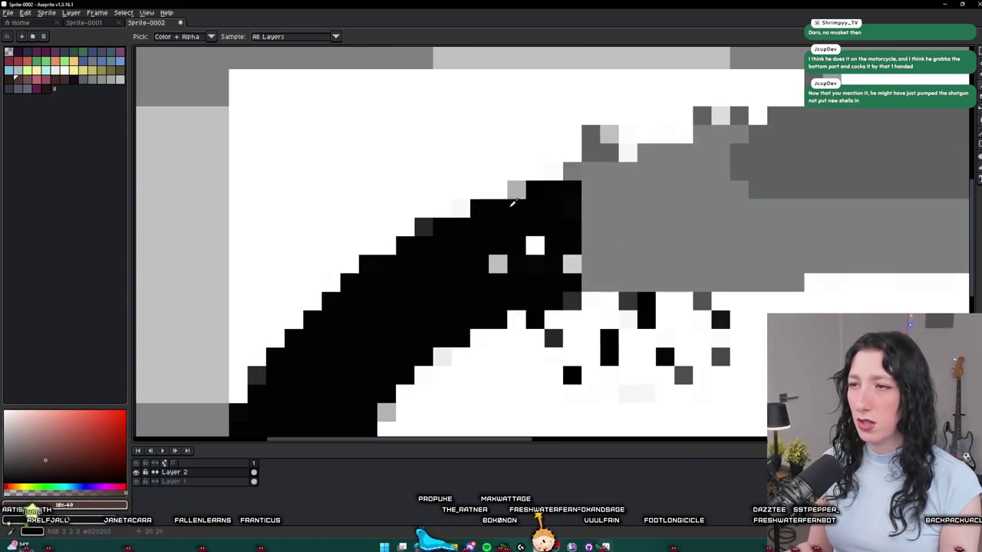
key(b)
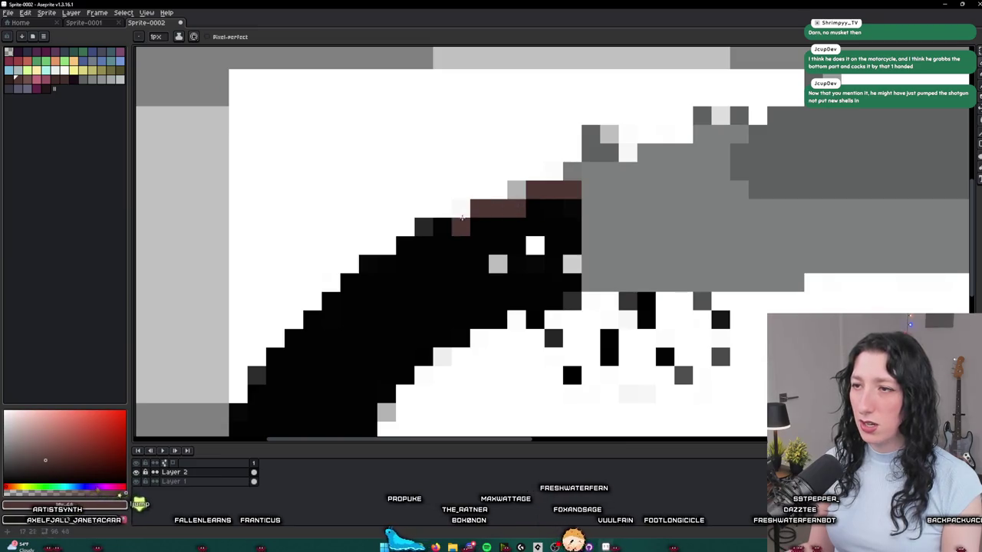
click(405, 246)
mouse_move(409, 246)
mouse_down()
mouse_move(486, 158)
mouse_move(394, 232)
mouse_up()
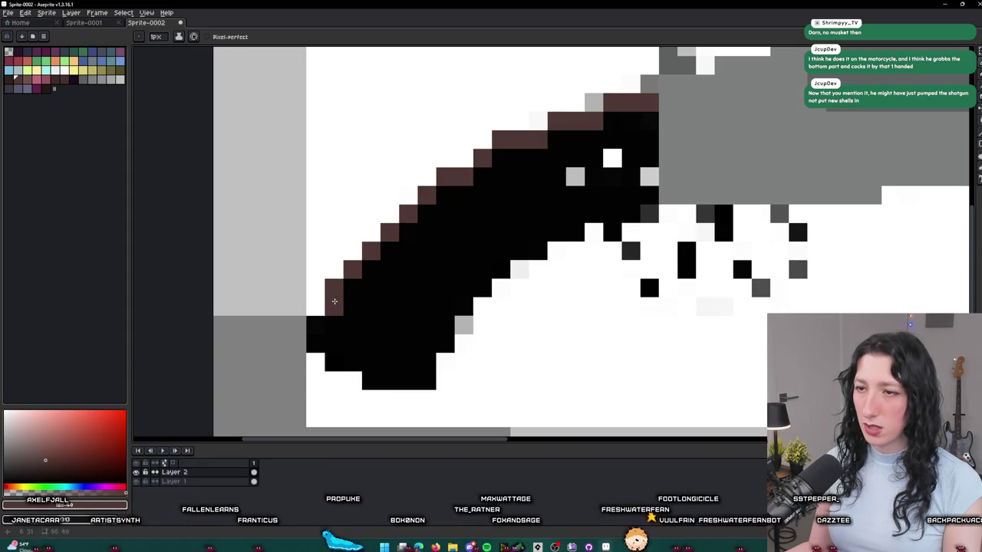
mouse_move(321, 328)
mouse_down()
mouse_move(330, 351)
mouse_move(390, 377)
mouse_move(431, 379)
mouse_move(451, 345)
mouse_up()
key(v)
key(b)
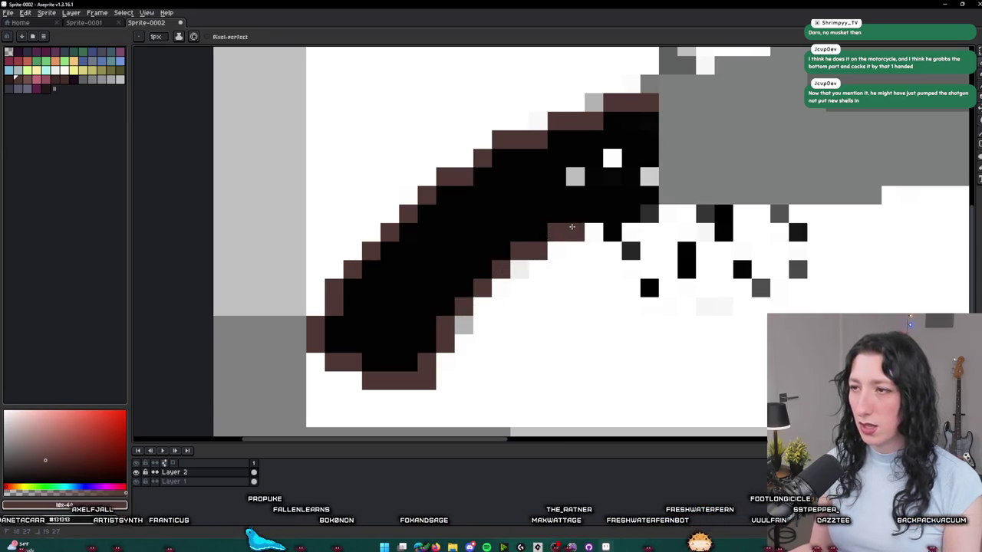
- Fill the black stock with dark brown, undo a stray pixel, and sample the receiver grey
key(g)
click(643, 193)
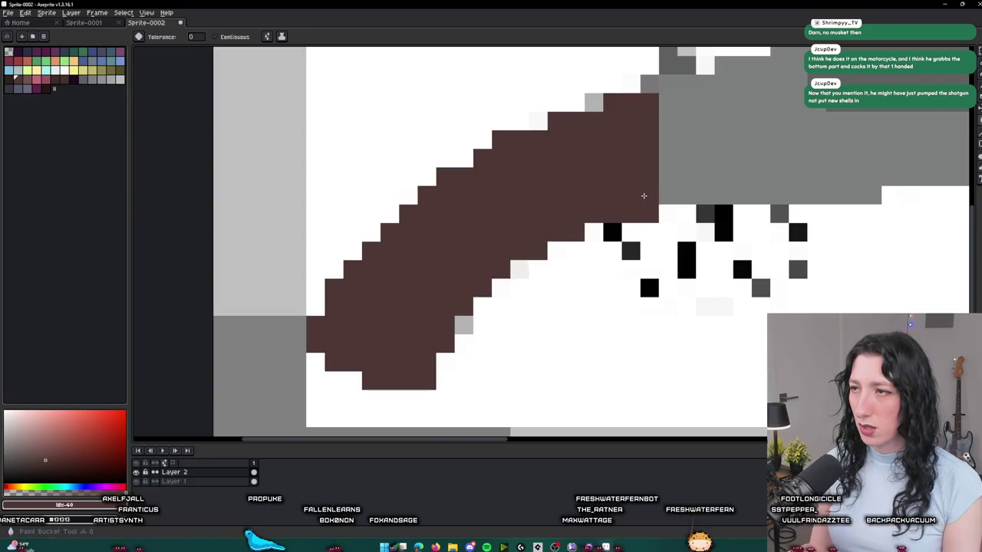
scroll(643, 193, down, 3)
scroll(524, 236, up, 3)
scroll(524, 236, right, 3)
click(494, 177)
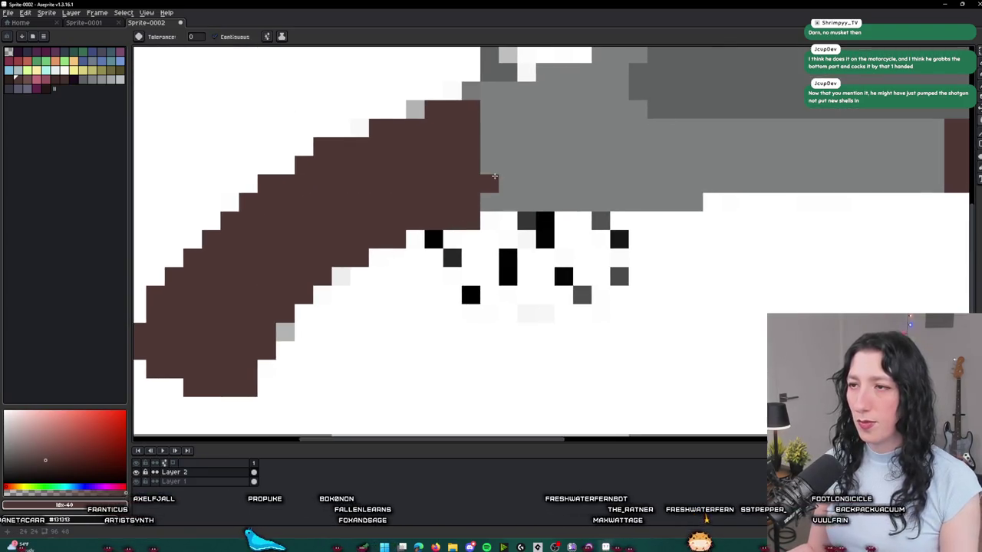
key(ctrl+z)
scroll(588, 147, right, 2)
key(b)
alt+click(557, 156)
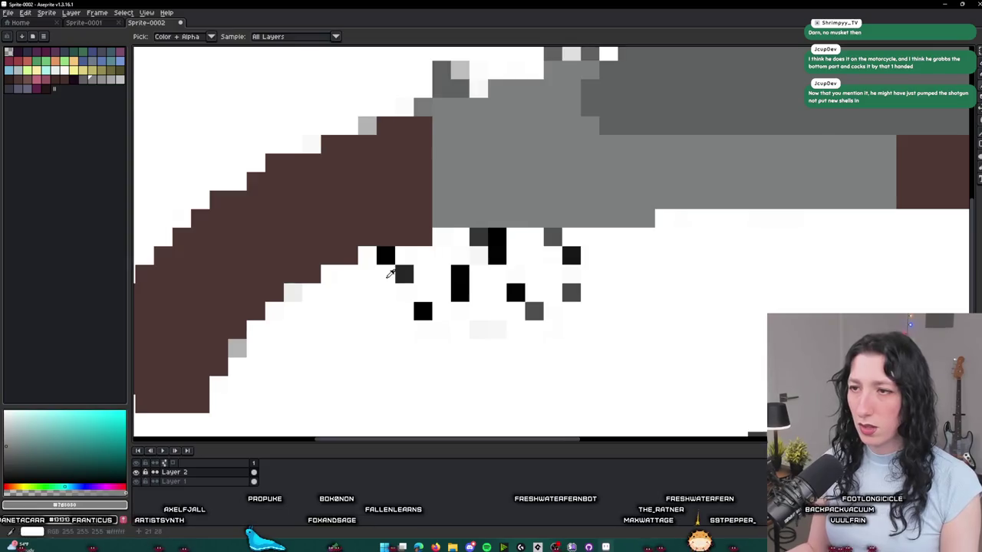
- Repaint the black trigger-guard pixels grey, checking the shotgun reference images
scroll(390, 272, up, 2)
click(395, 238)
click(410, 273)
key(alt+Tab)
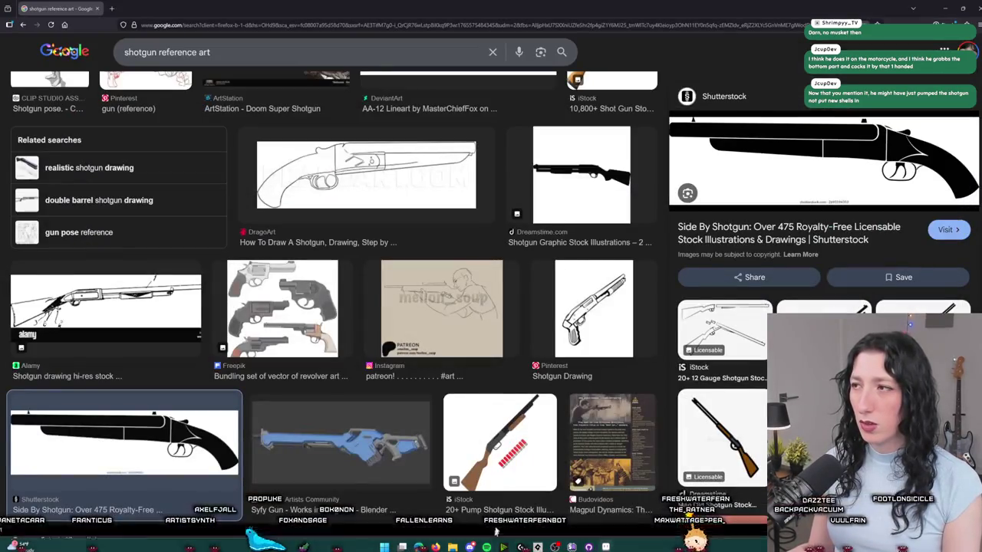
click(502, 546)
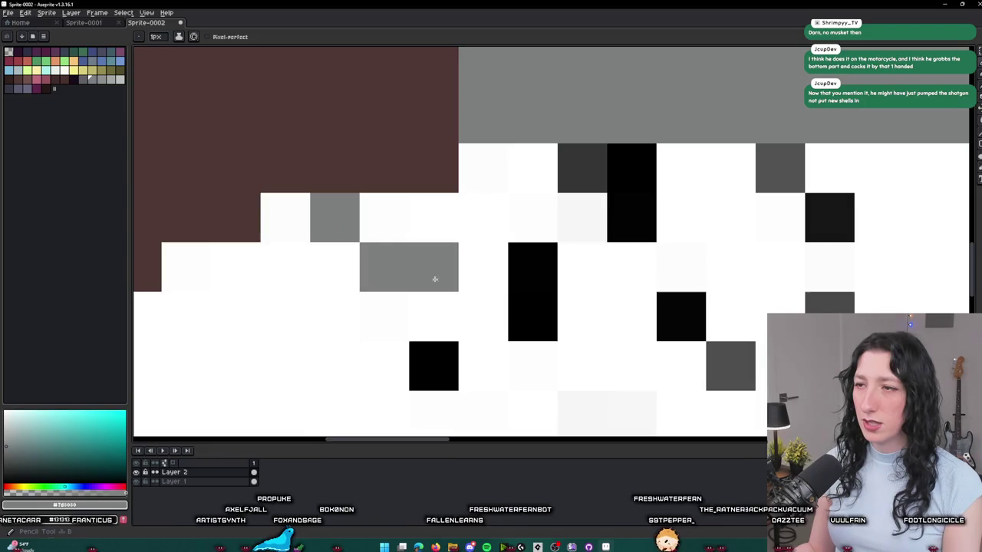
drag(435, 277, 462, 287)
drag(494, 245, 404, 202)
scroll(414, 211, down, 5)
scroll(435, 220, up, 2)
scroll(435, 220, down, 2)
scroll(435, 220, down, 1)
scroll(474, 176, up, 3)
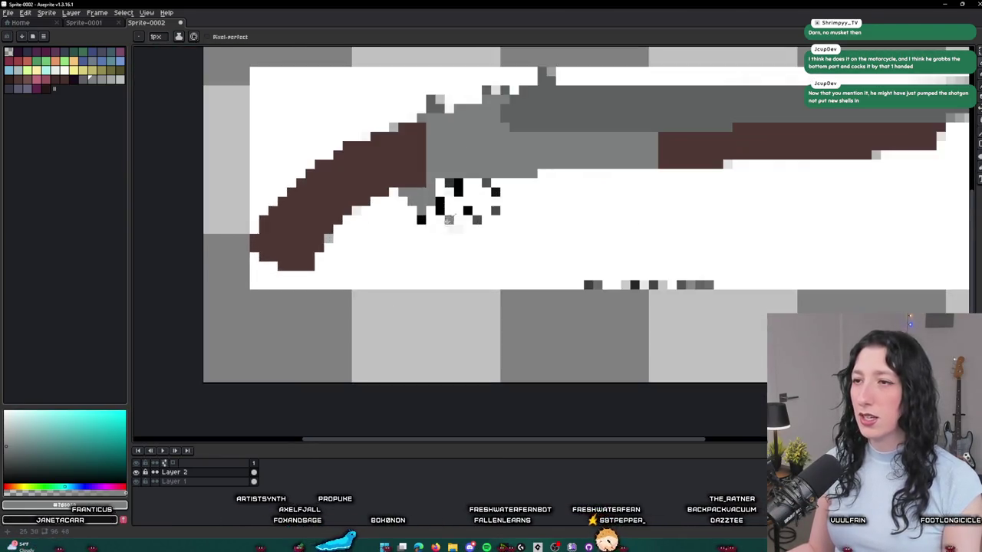
key(alt+Tab)
key(alt+Tab)
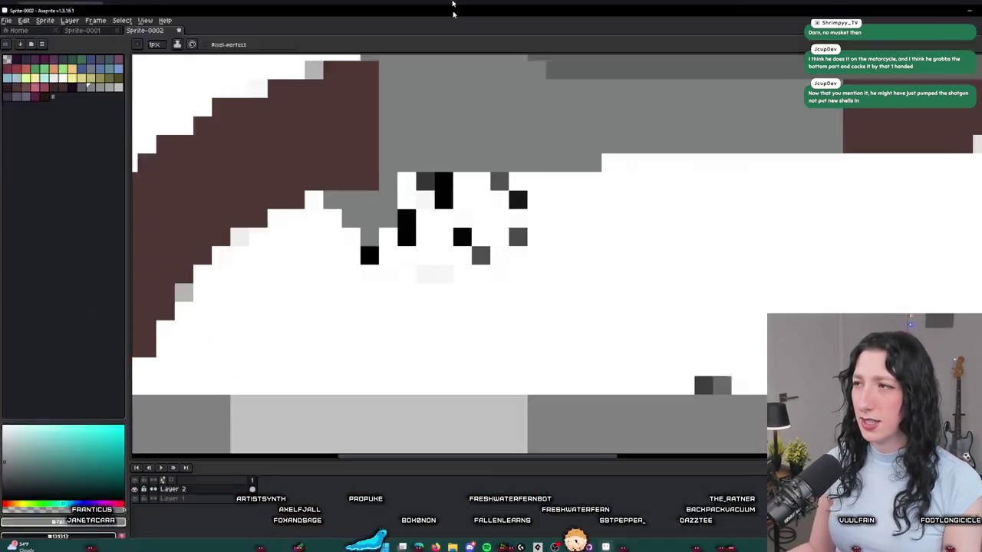
scroll(390, 201, up, 3)
drag(390, 201, 397, 162)
scroll(397, 162, down, 2)
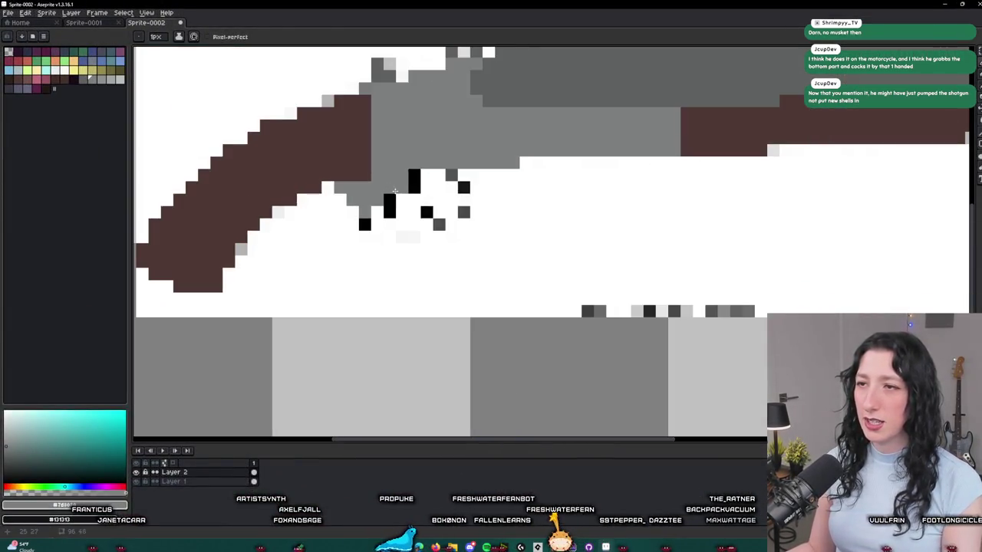
- Sample the receiver grey and paint the remaining trigger and guard pixels dark grey
key(i)
click(477, 132)
scroll(391, 204, up, 2)
key(b)
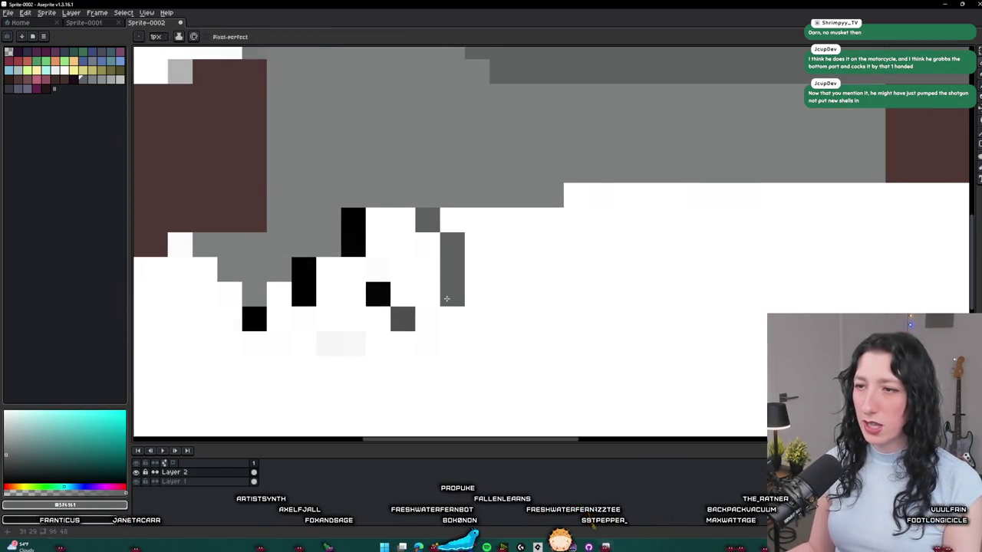
click(385, 298)
click(353, 269)
click(358, 240)
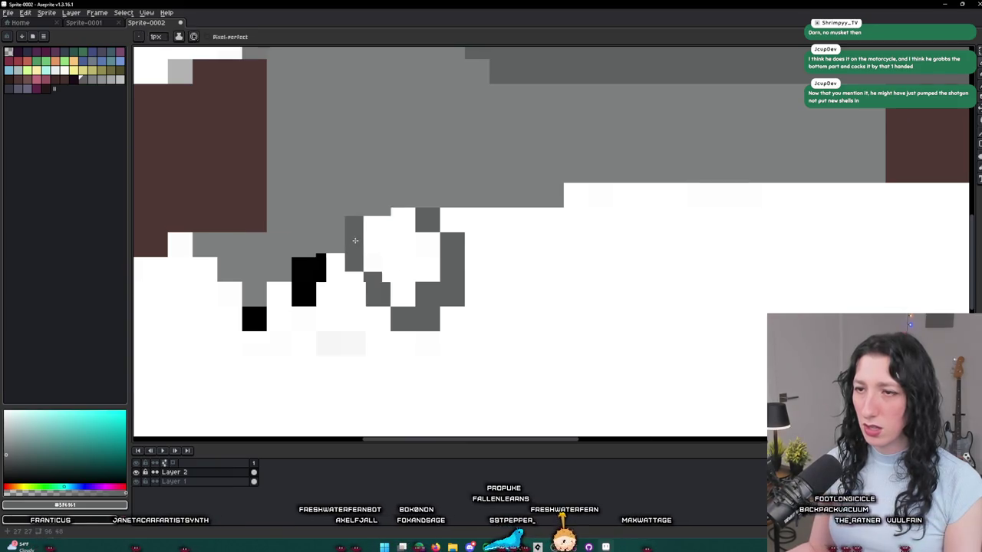
scroll(314, 318, down, 3)
scroll(315, 318, down, 2)
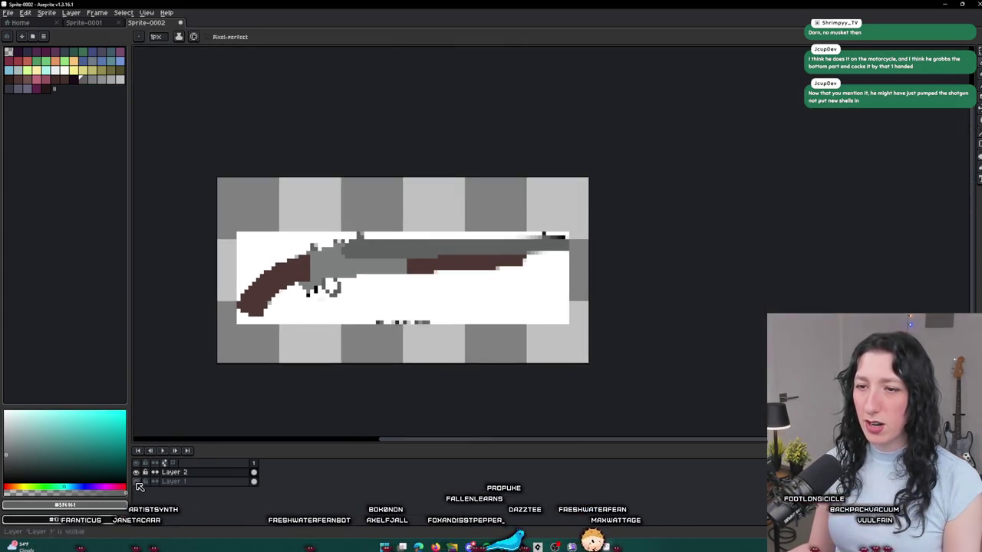
scroll(257, 343, up, 2)
- Add a new layer filled with dark purple as the background, then return to Layer 2
key(shift+n)
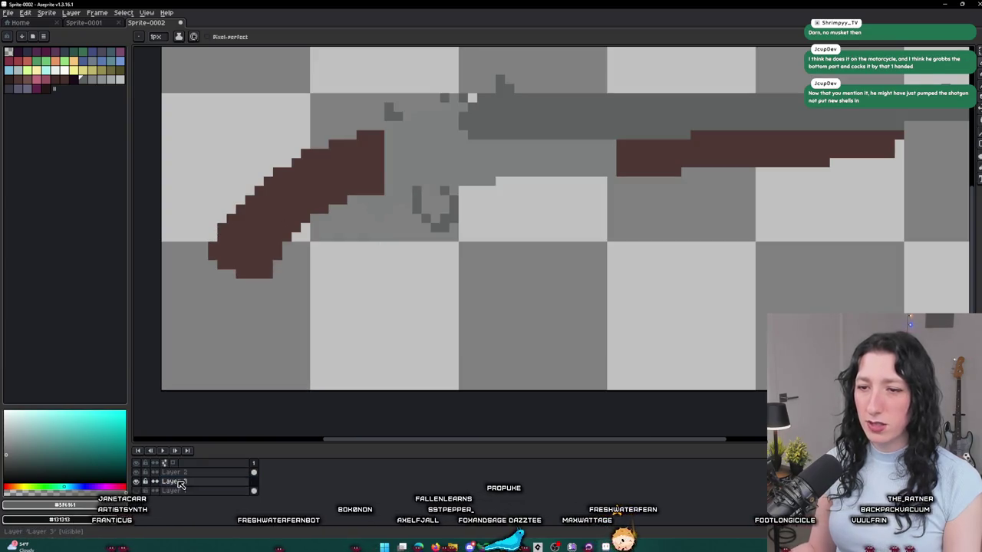
click(74, 81)
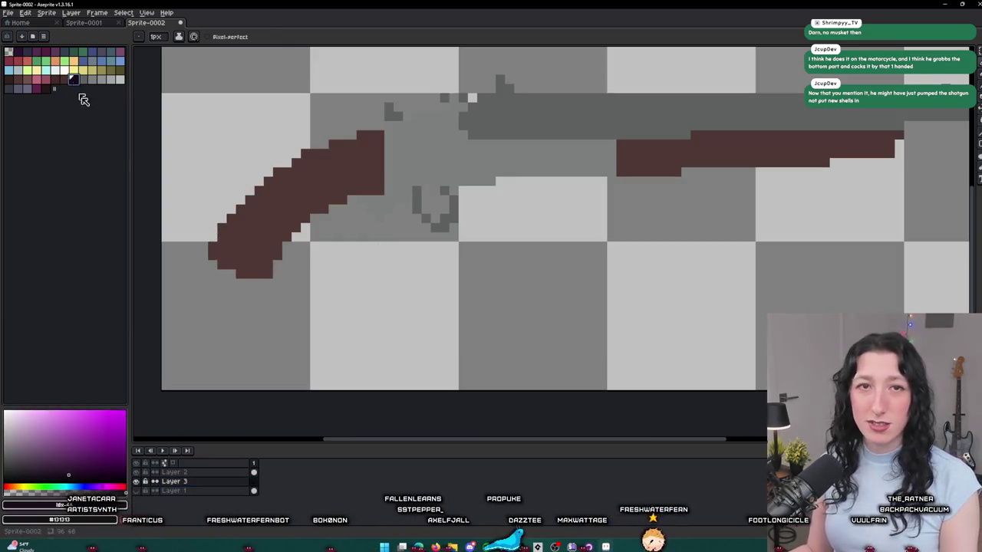
key(g)
scroll(320, 309, down, 2)
click(320, 309)
click(174, 471)
scroll(366, 273, down, 2)
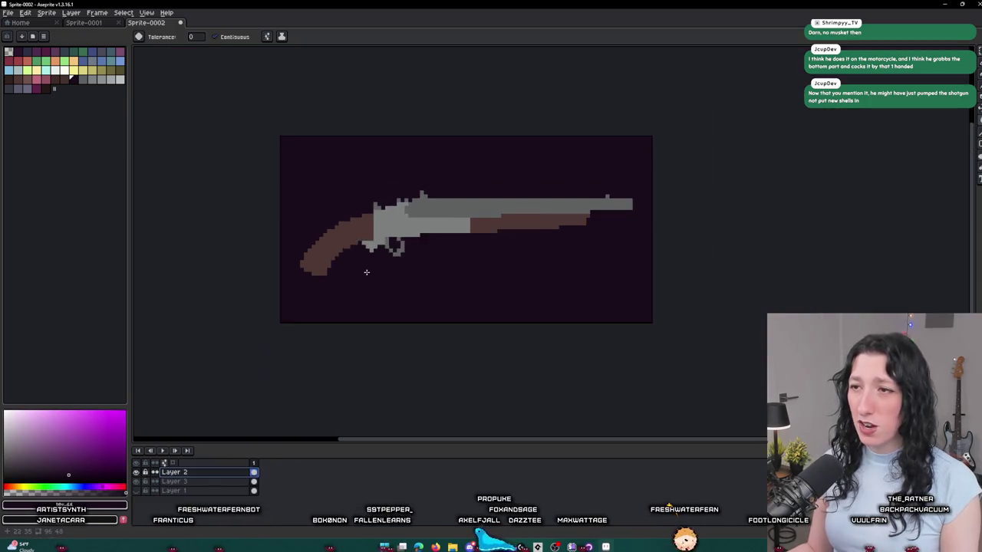
scroll(366, 272, down, 1)
drag(315, 337, 288, 380)
scroll(359, 281, up, 6)
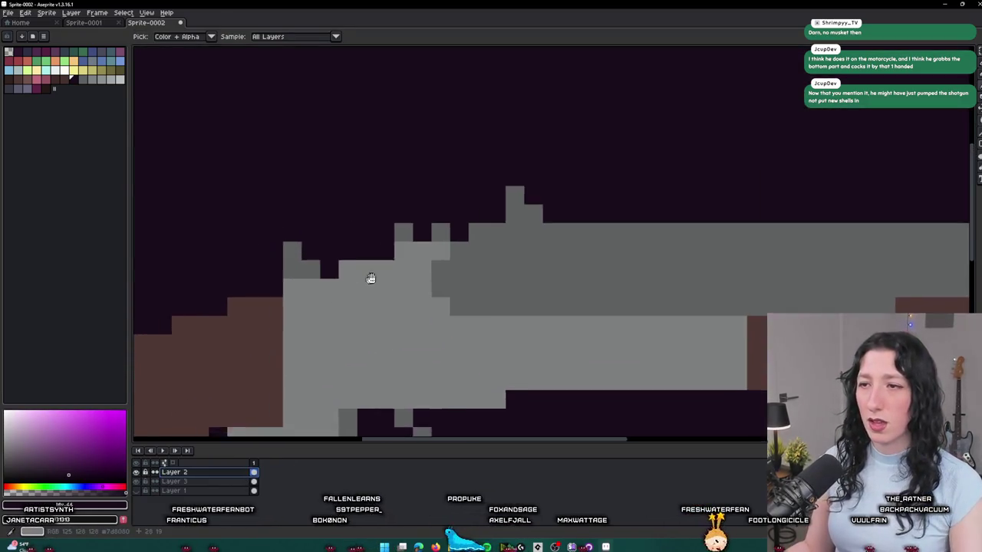
scroll(359, 281, down, 3)
scroll(444, 230, up, 3)
key(e)
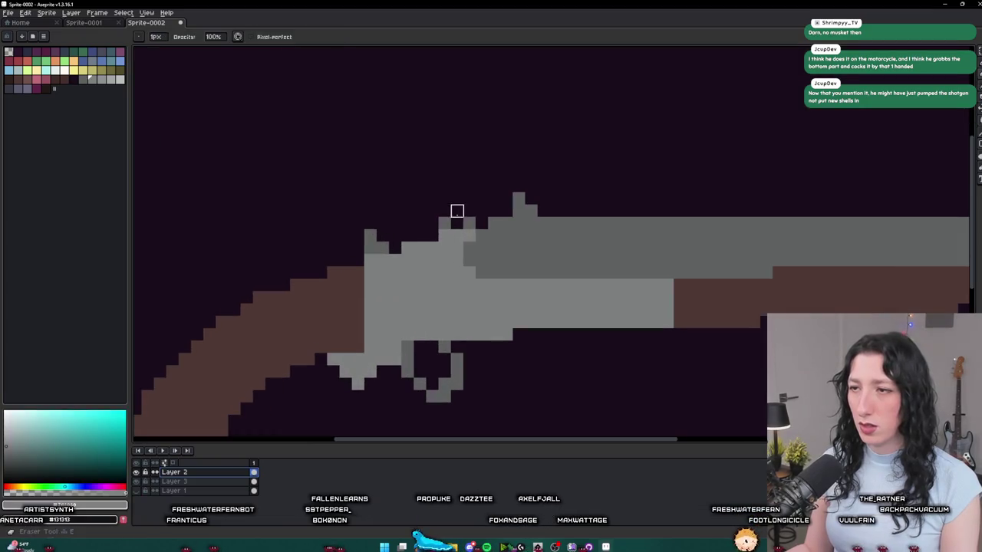
scroll(470, 223, down, 3)
scroll(420, 239, down, 1)
scroll(420, 238, up, 1)
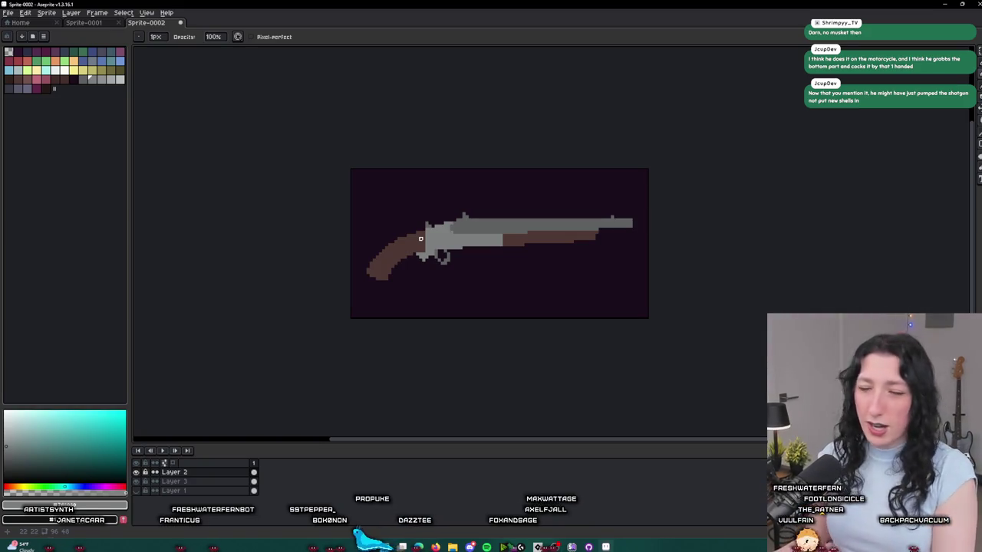
scroll(430, 234, up, 4)
key(b)
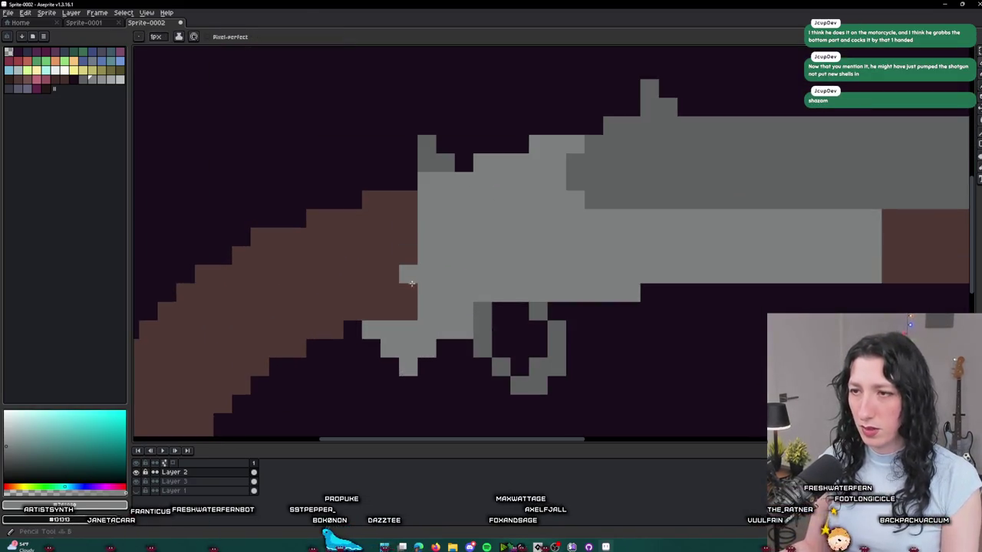
scroll(395, 315, down, 3)
scroll(400, 349, down, 1)
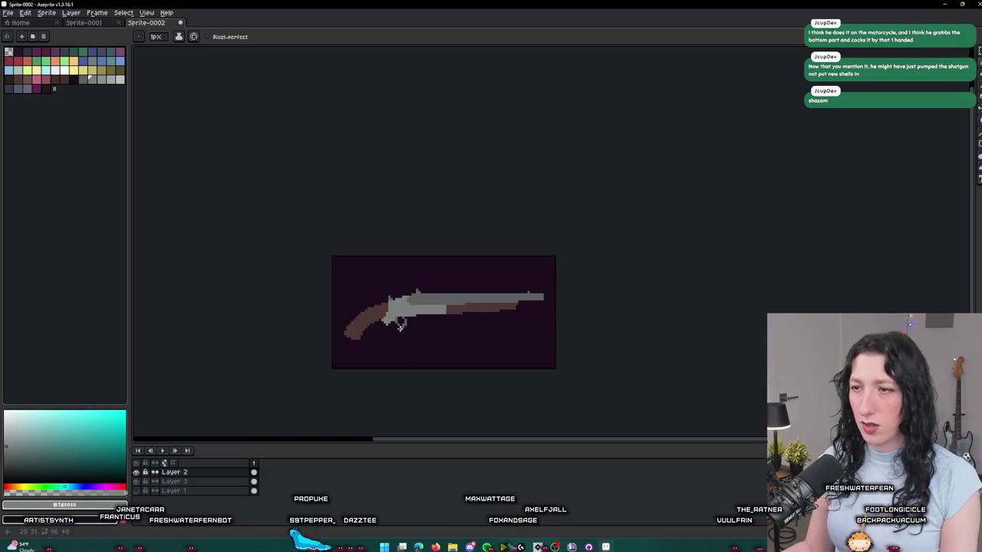
scroll(399, 322, up, 3)
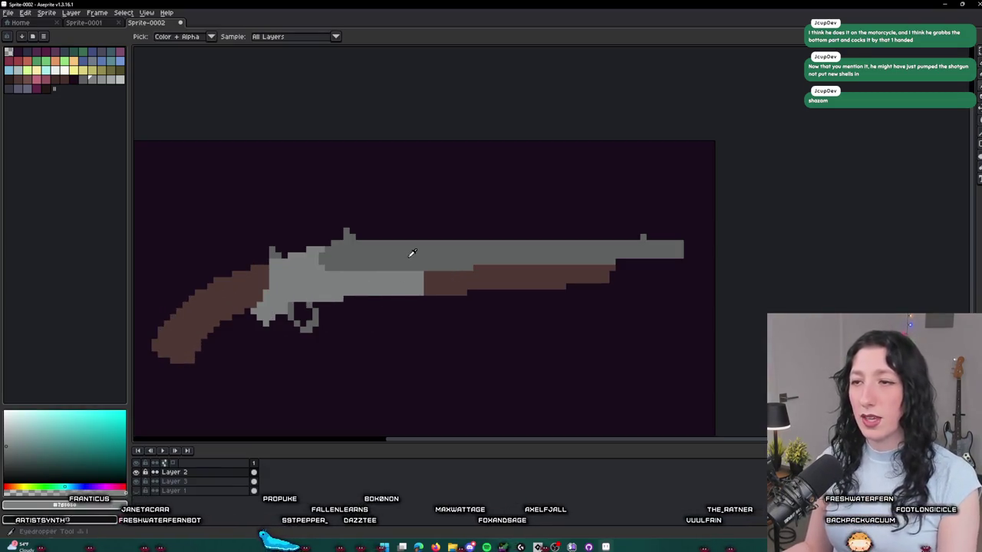
scroll(407, 261, up, 3)
alt+click(404, 276)
key(g)
click(404, 277)
- Choose a grey and draw a light highlight line along the top of the barrel
scroll(405, 276, down, 3)
scroll(404, 276, up, 1)
click(112, 79)
key(b)
scroll(675, 265, up, 3)
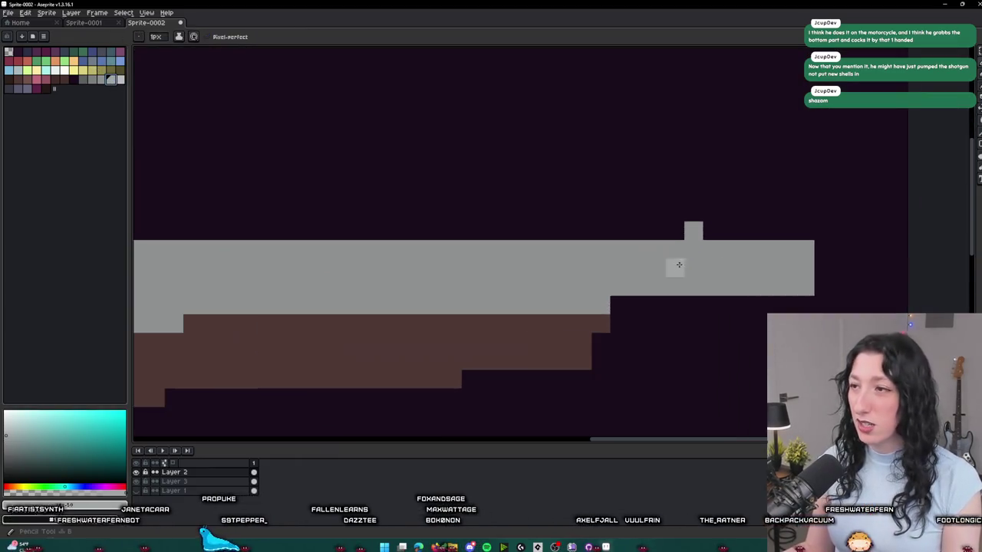
scroll(703, 248, down, 3)
scroll(470, 244, up, 4)
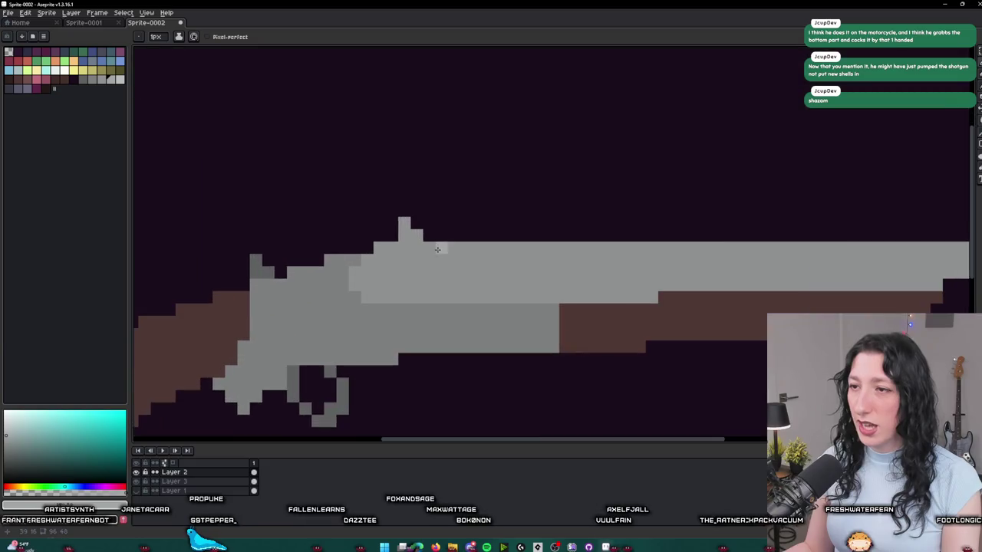
key(i)
key(b)
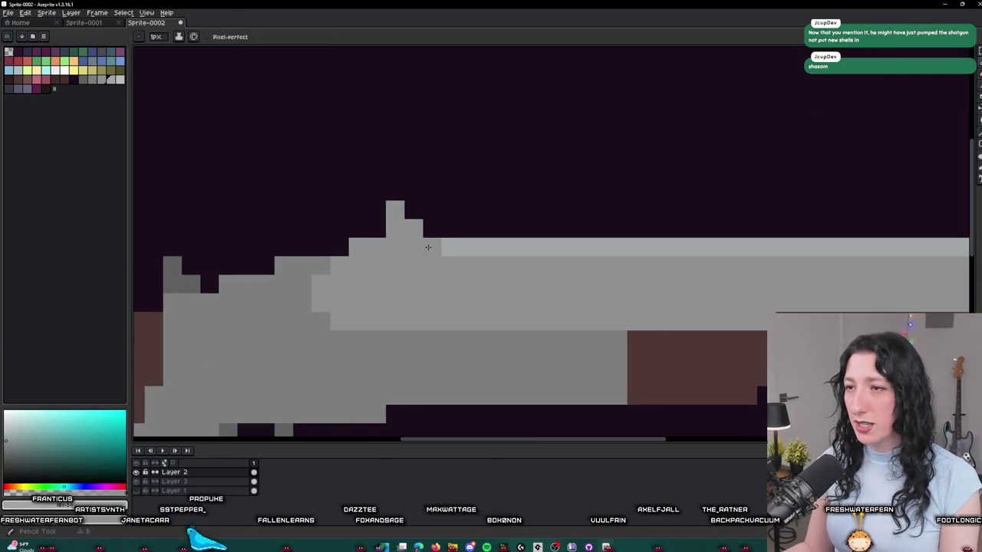
scroll(417, 257, down, 3)
scroll(798, 274, up, 1)
shift+click(411, 280)
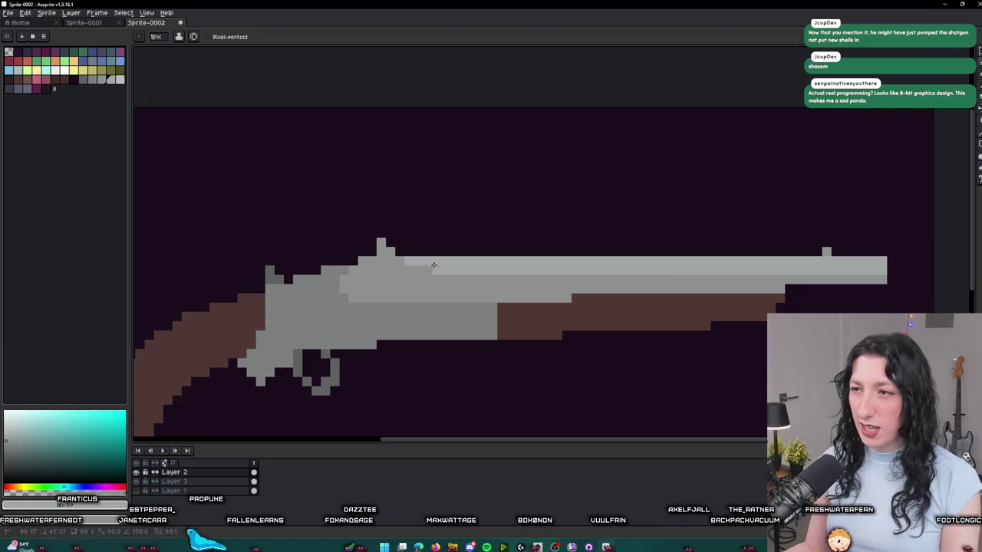
- Draw a darker grey shading line along the barrel's lower row toward the muzzle
drag(805, 310, 730, 295)
scroll(730, 296, up, 2)
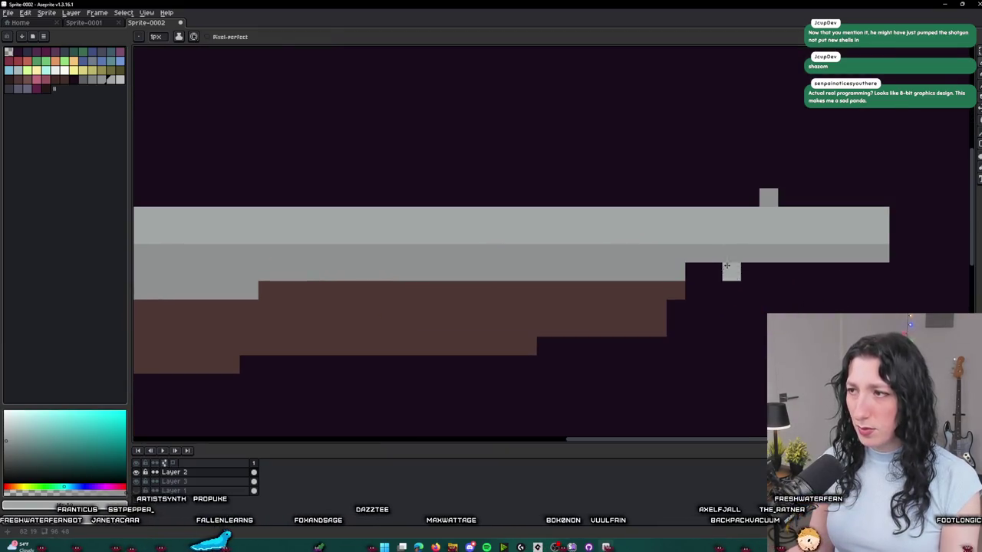
alt+click(767, 197)
click(91, 80)
drag(939, 245, 698, 246)
scroll(790, 265, down, 3)
key(ctrl+z)
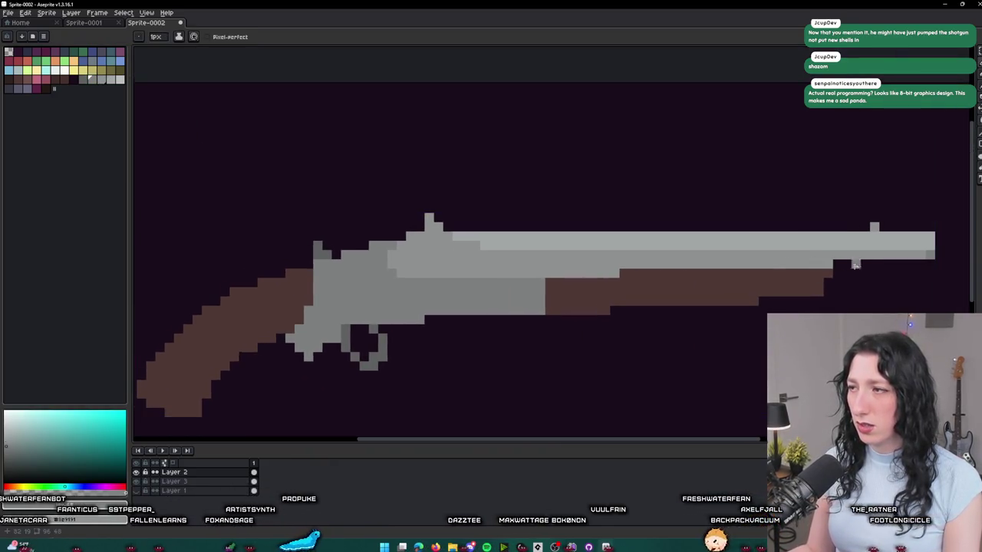
drag(833, 264, 456, 266)
key(ctrl+z)
- Flood-fill the gun's receiver with bright green
key(g)
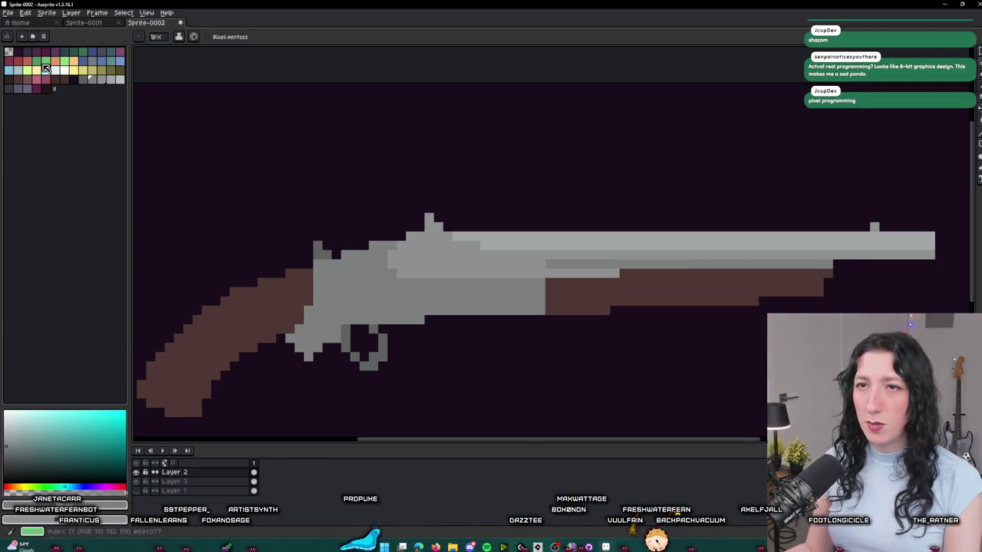
click(46, 60)
click(320, 264)
scroll(537, 242, up, 2)
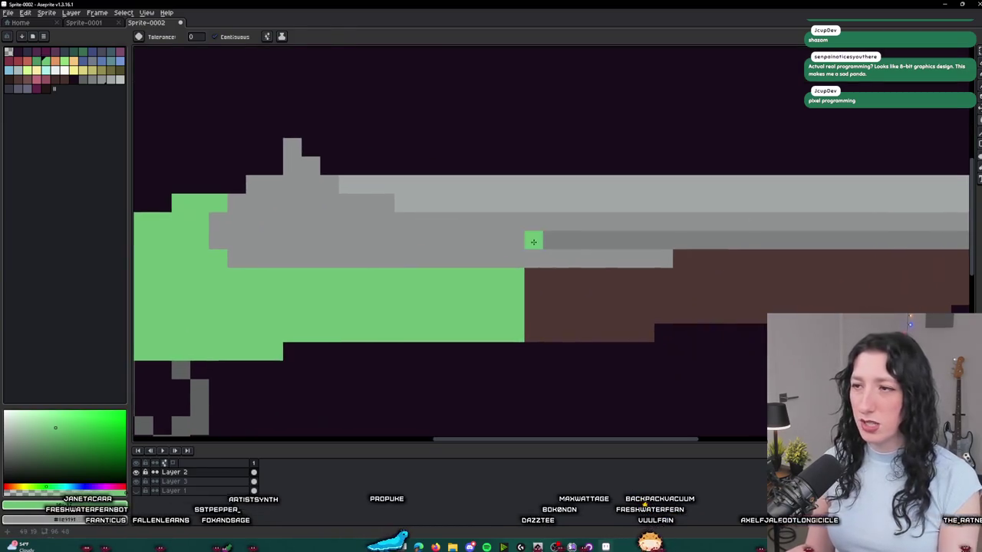
- Sample the barrel grey and draw a darker grey line along the lower barrel
key(i)
click(541, 238)
key(b)
drag(468, 240, 655, 259)
scroll(532, 255, down, 2)
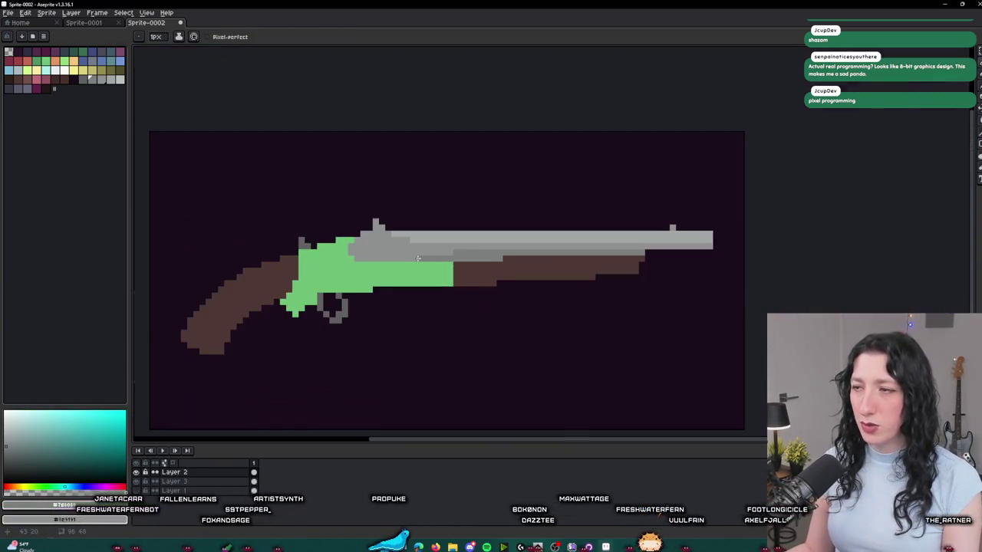
scroll(532, 255, down, 2)
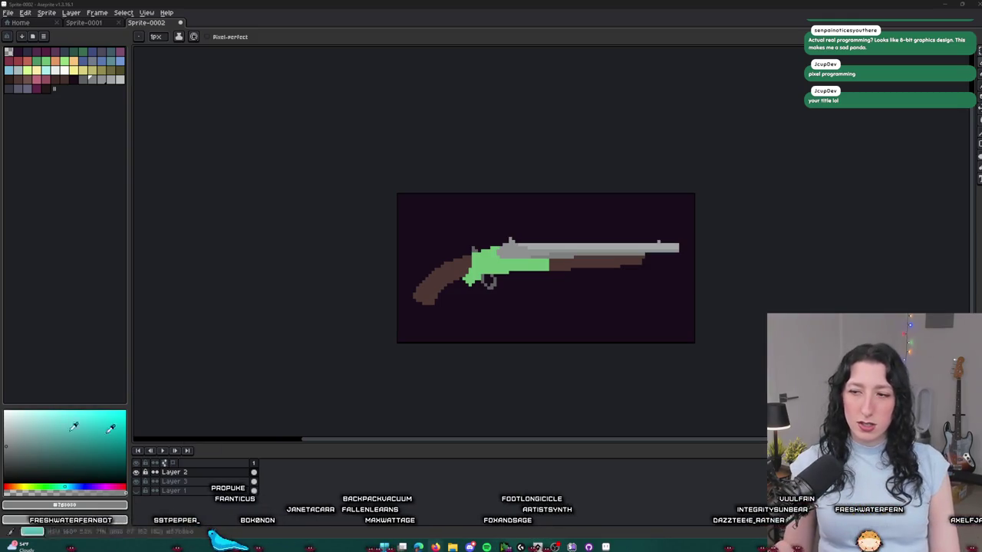
- Switch to GameMaker and place the cursor on the image_angle line of obj_enemy_hand's End Step code
key(alt+Tab)
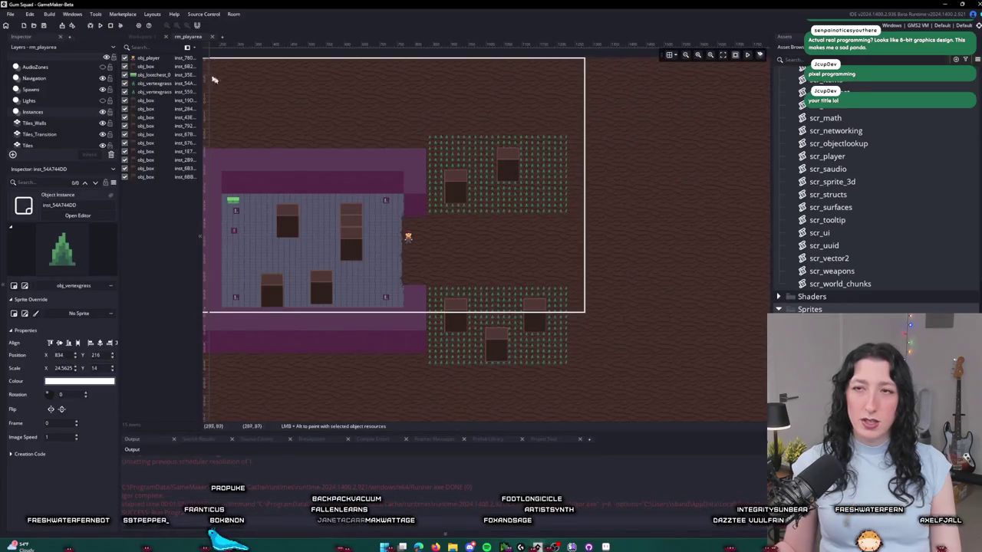
click(141, 36)
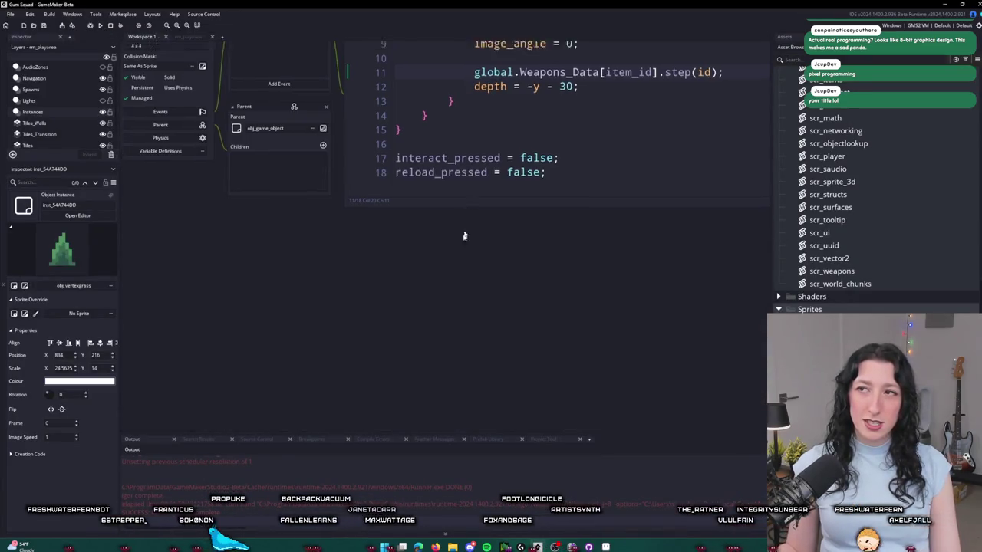
scroll(514, 239, up, 3)
scroll(514, 239, up, 2)
click(451, 260)
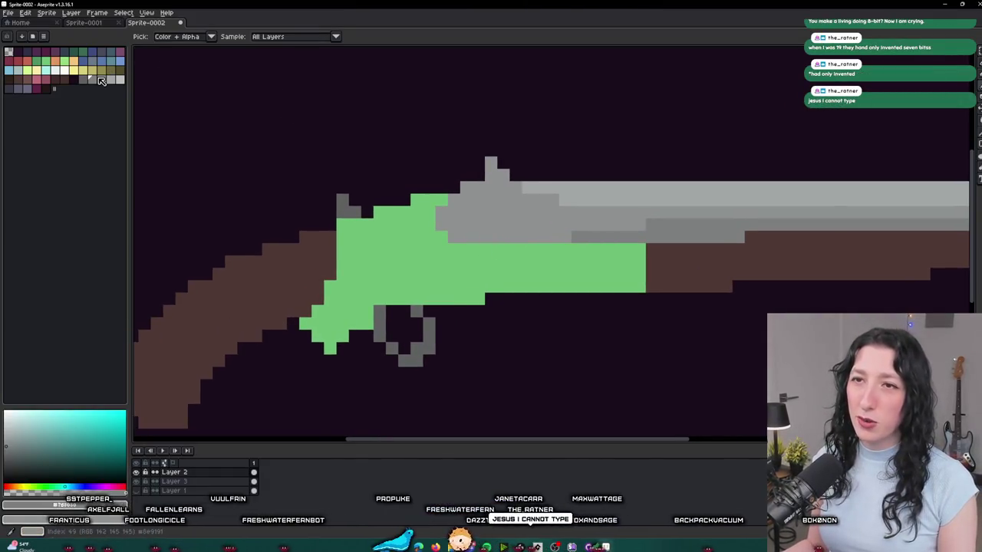
- Try filling the green receiver with grey, undoing the fill twice
key(g)
click(383, 233)
scroll(382, 232, down, 3)
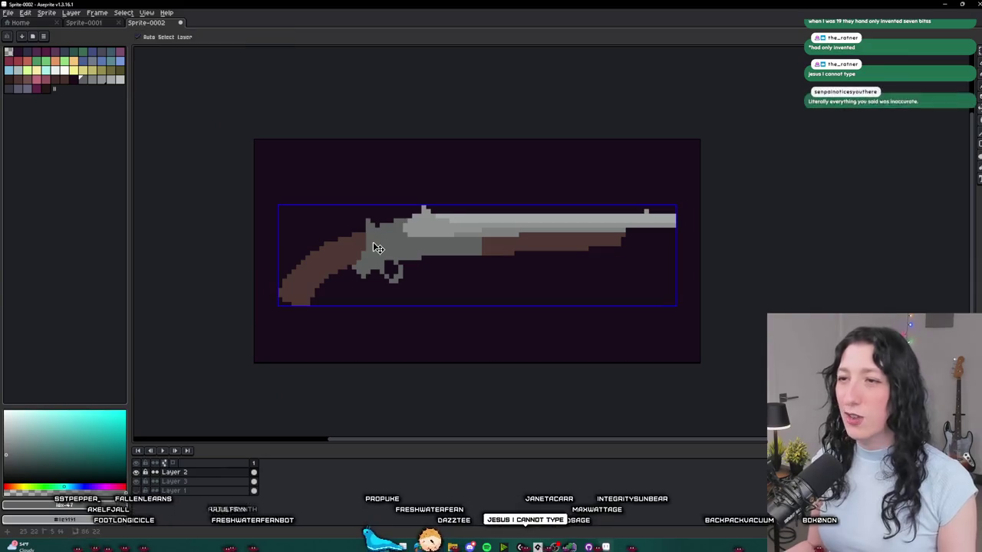
key(ctrl+z)
scroll(376, 239, up, 2)
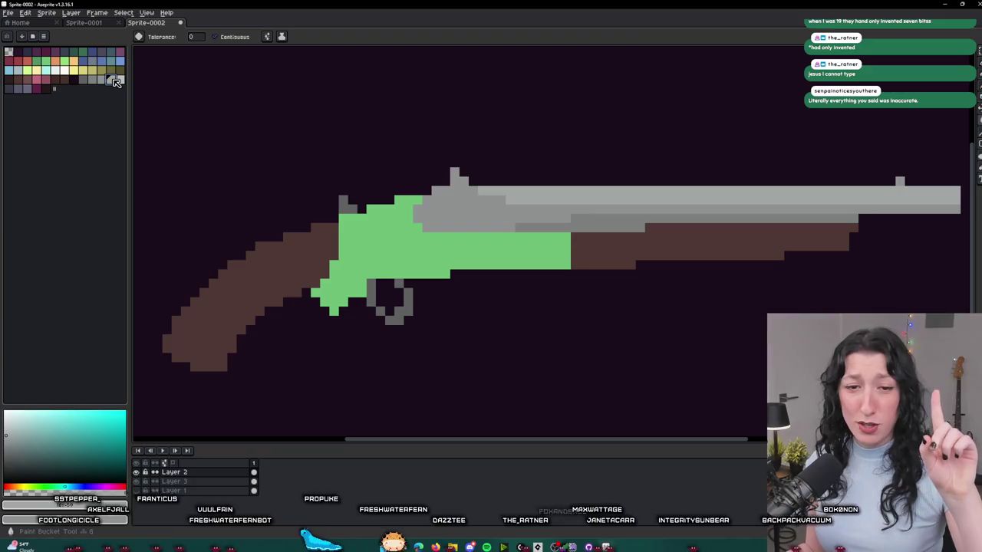
scroll(462, 247, down, 2)
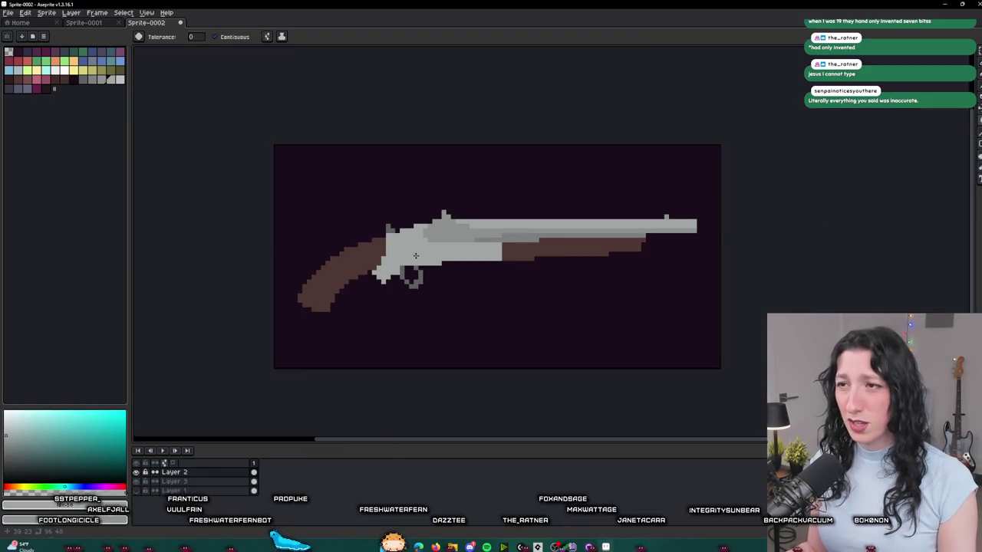
key(ctrl+z)
scroll(432, 240, up, 3)
scroll(432, 240, up, 1)
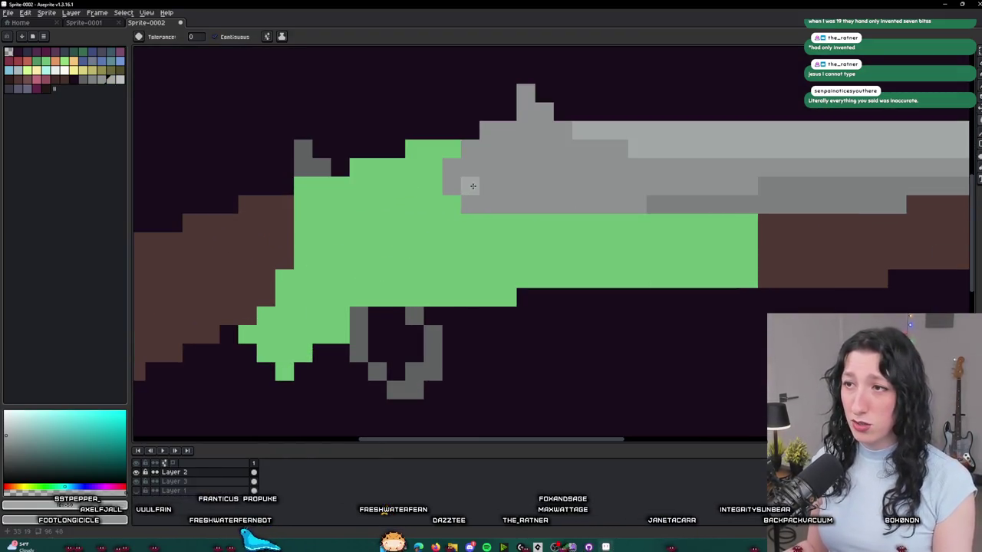
- Refill the receiver with a light grey so it blends into the barrel
key(i)
key(g)
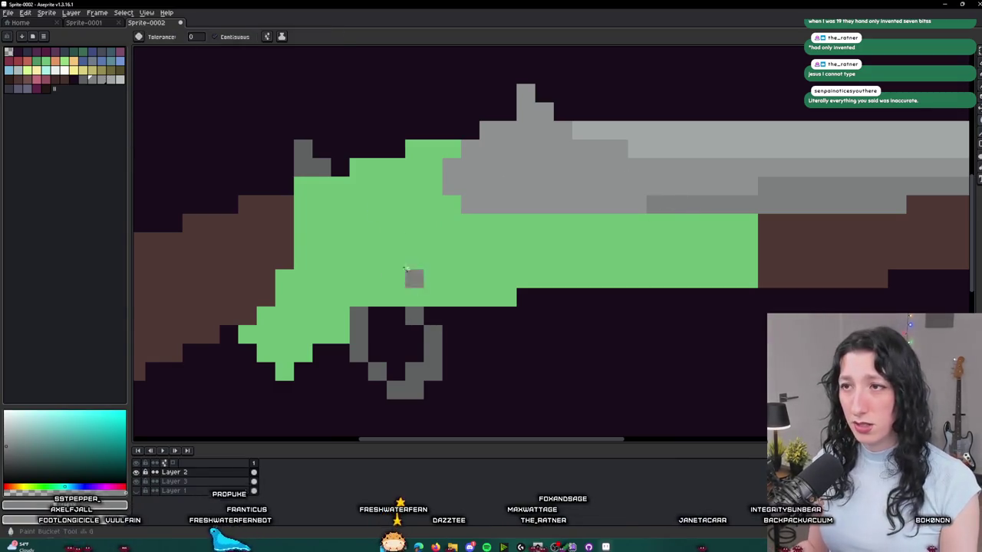
click(412, 278)
scroll(399, 265, down, 5)
scroll(399, 266, up, 5)
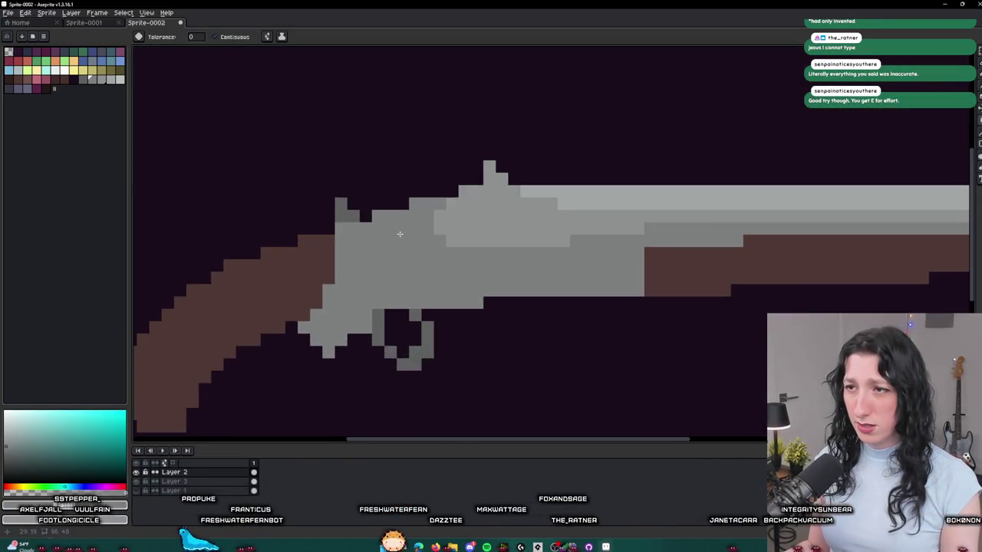
key(i)
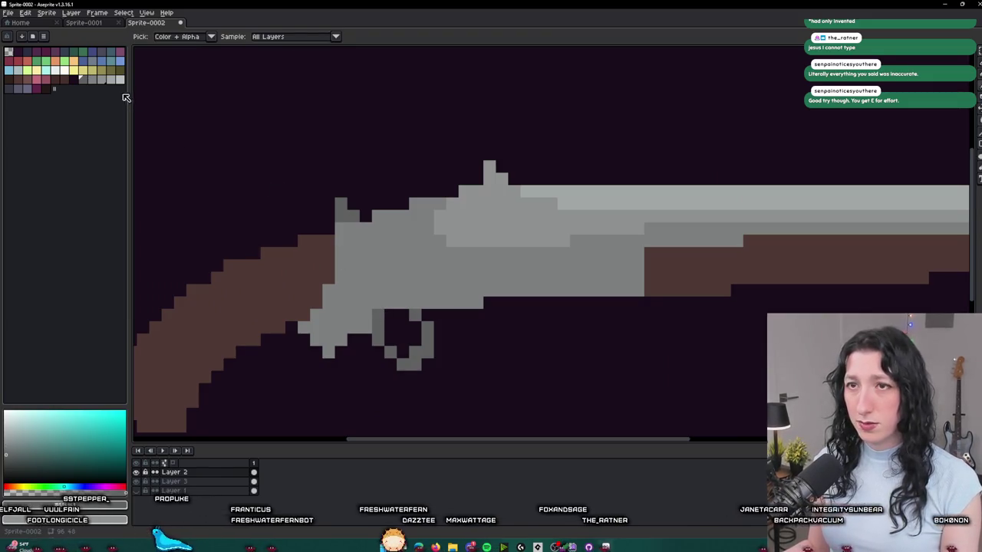
key(b)
click(587, 191)
scroll(500, 190, right, 5)
shift+click(742, 194)
scroll(738, 205, down, 3)
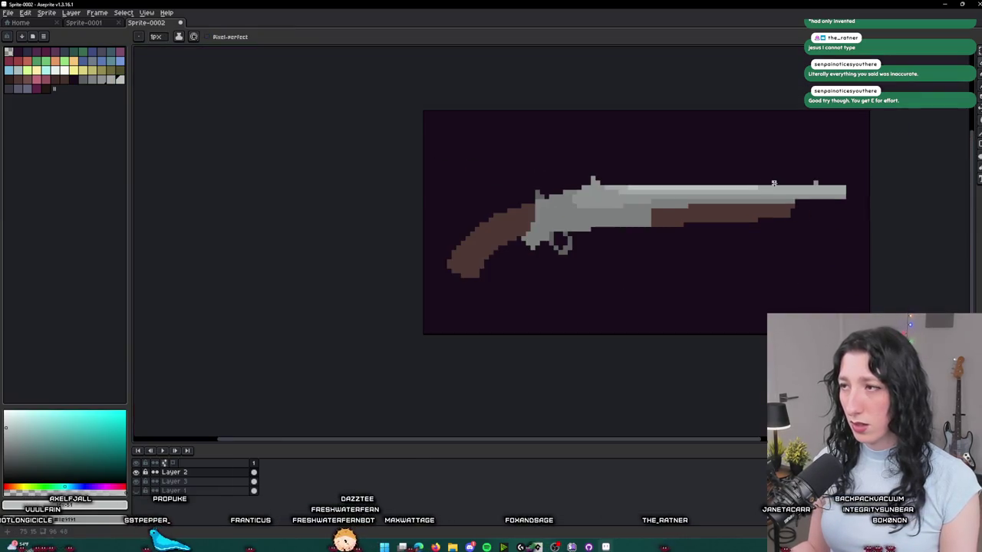
scroll(737, 207, up, 3)
scroll(737, 208, up, 1)
scroll(668, 215, down, 4)
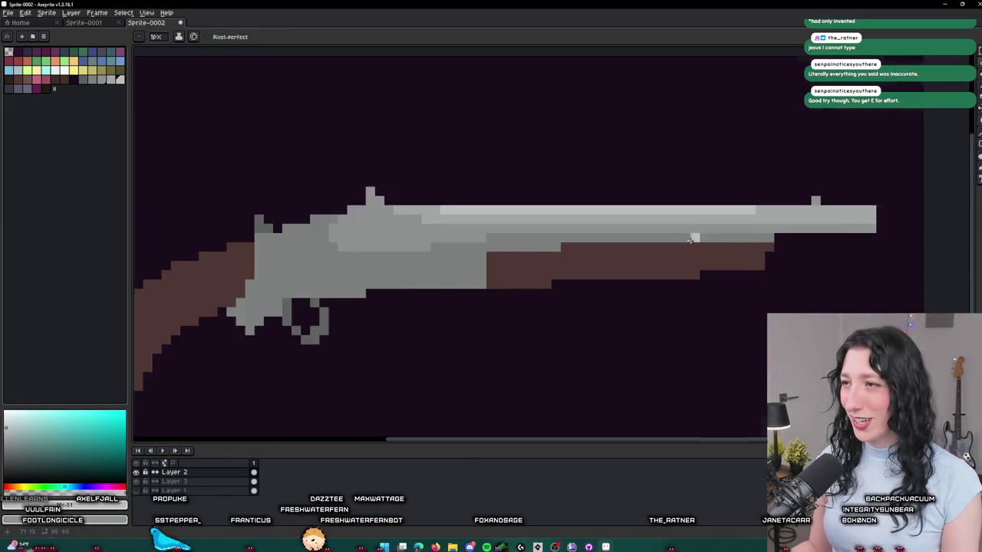
key(i)
scroll(608, 226, up, 3)
key(g)
click(609, 225)
scroll(608, 225, down, 3)
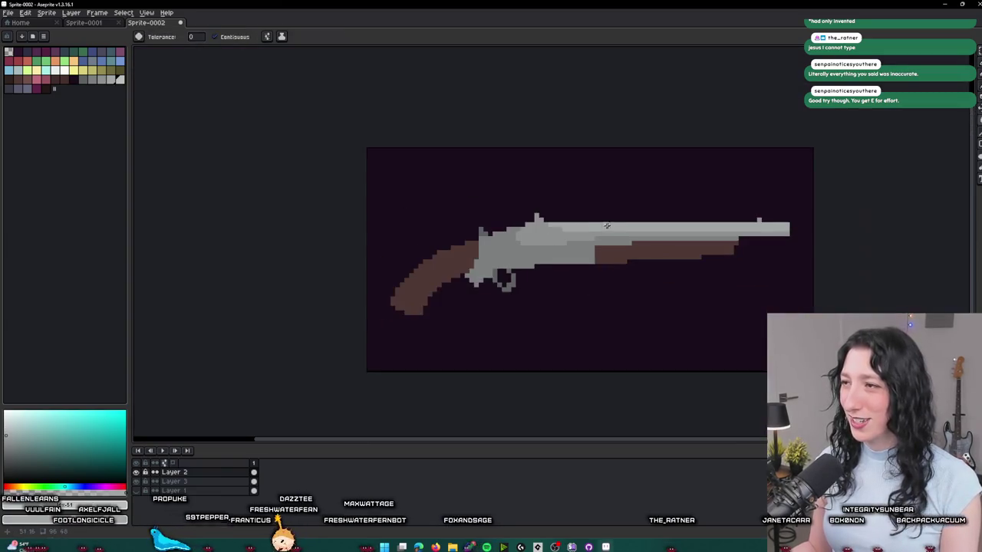
scroll(752, 219, up, 4)
scroll(753, 218, up, 1)
scroll(732, 235, down, 4)
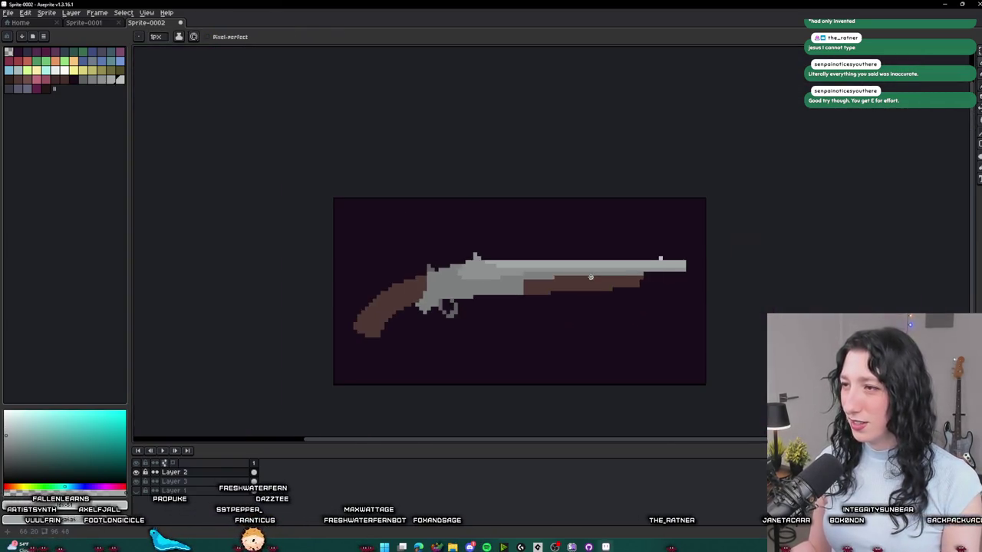
key(b)
scroll(450, 236, up, 4)
scroll(450, 237, up, 1)
click(458, 256)
click(443, 261)
click(436, 281)
click(417, 284)
click(470, 288)
click(491, 284)
click(491, 333)
scroll(483, 342, down, 4)
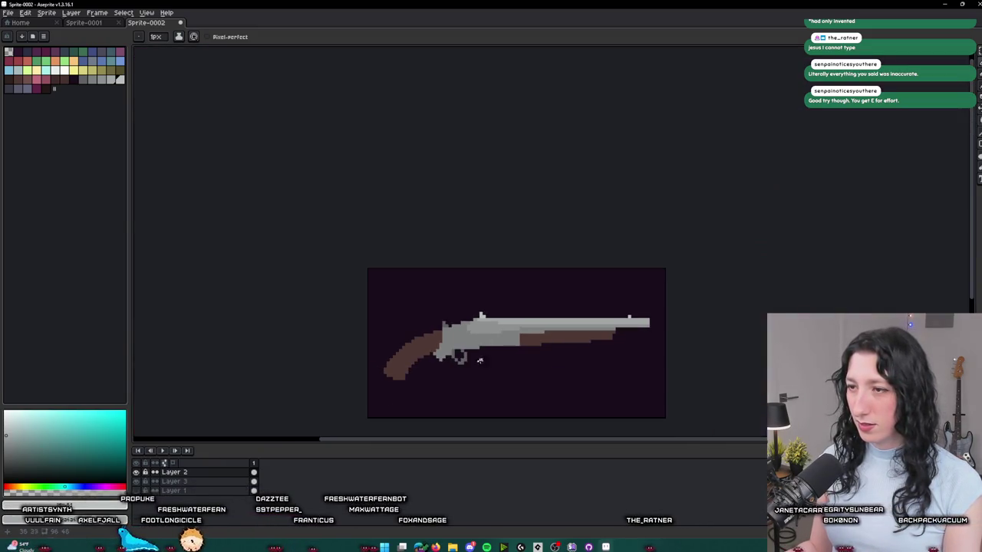
drag(477, 375, 471, 257)
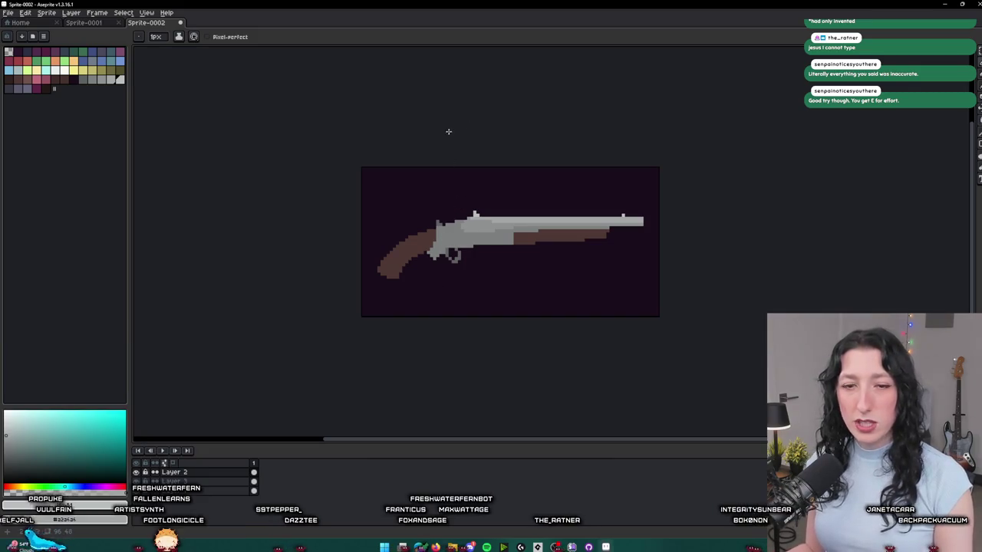
scroll(451, 280, up, 2)
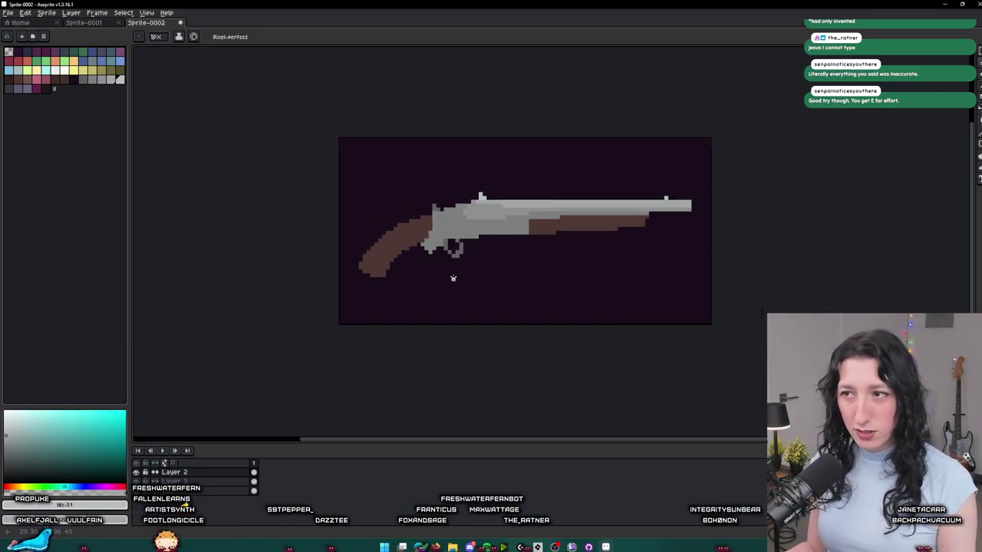
scroll(470, 194, up, 5)
key(i)
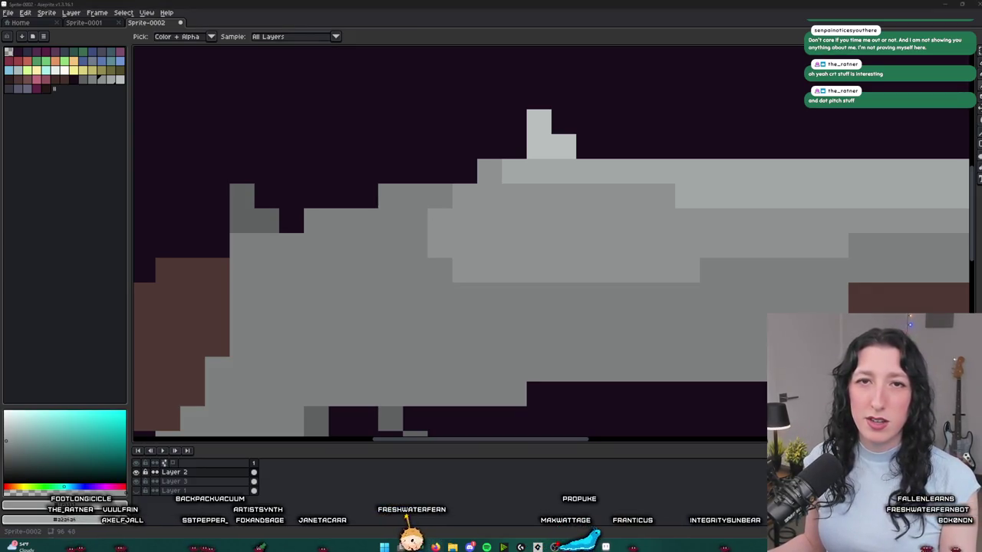
- Bring up the web browser and load the YouTube home page
key(alt+Tab)
key(Return)
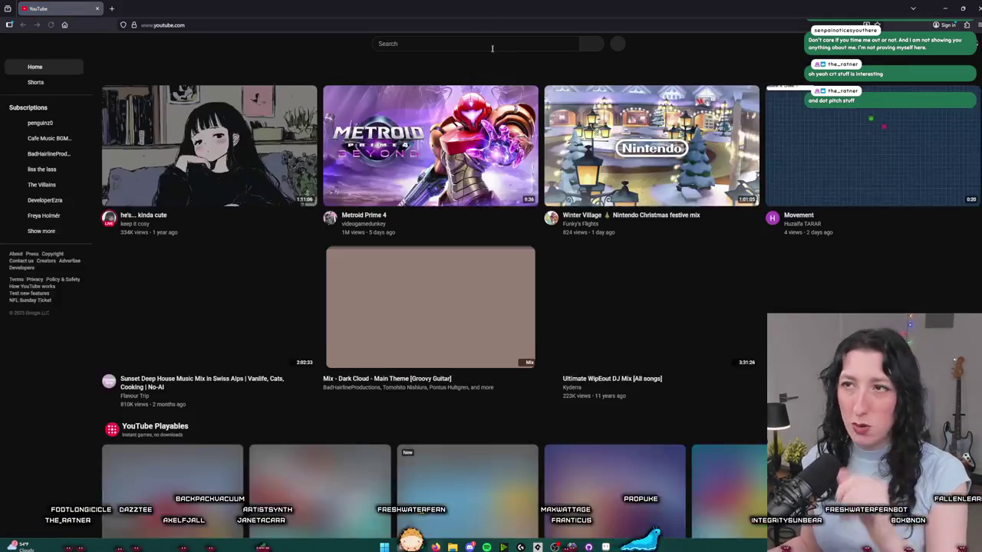
- Search YouTube for 'noodle pixel art crt' and open the 'what did you do' video
click(501, 43)
text(no)
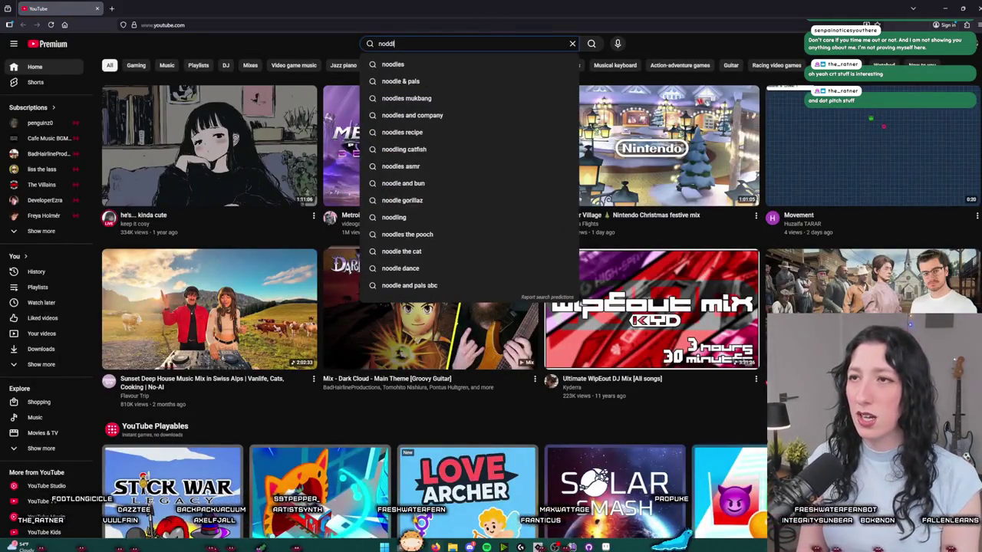
text(odle pixel art crt)
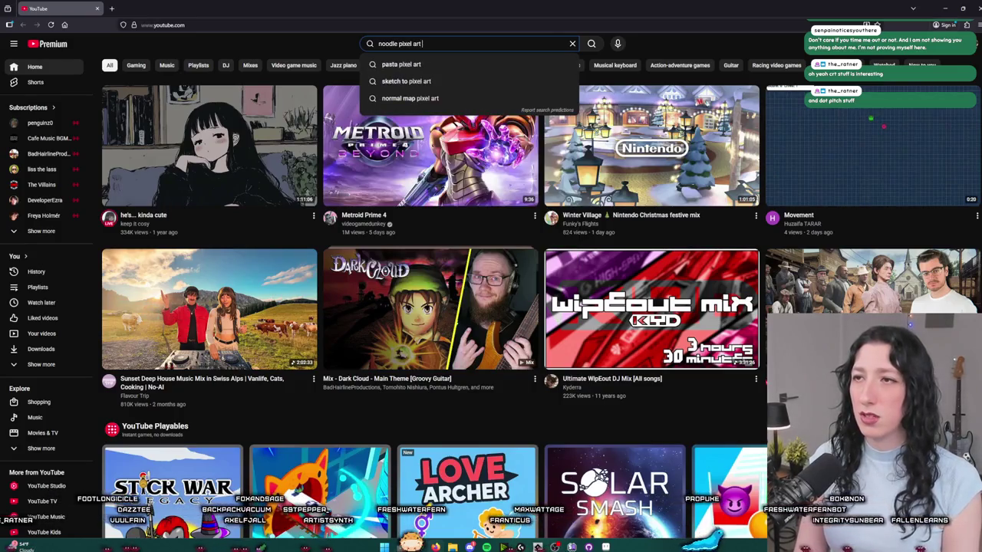
key(Return)
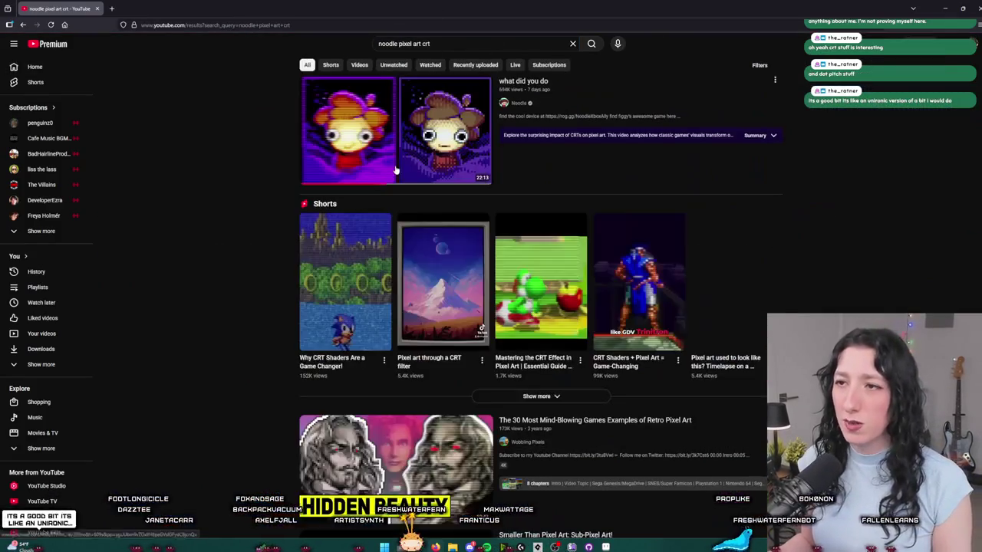
click(403, 163)
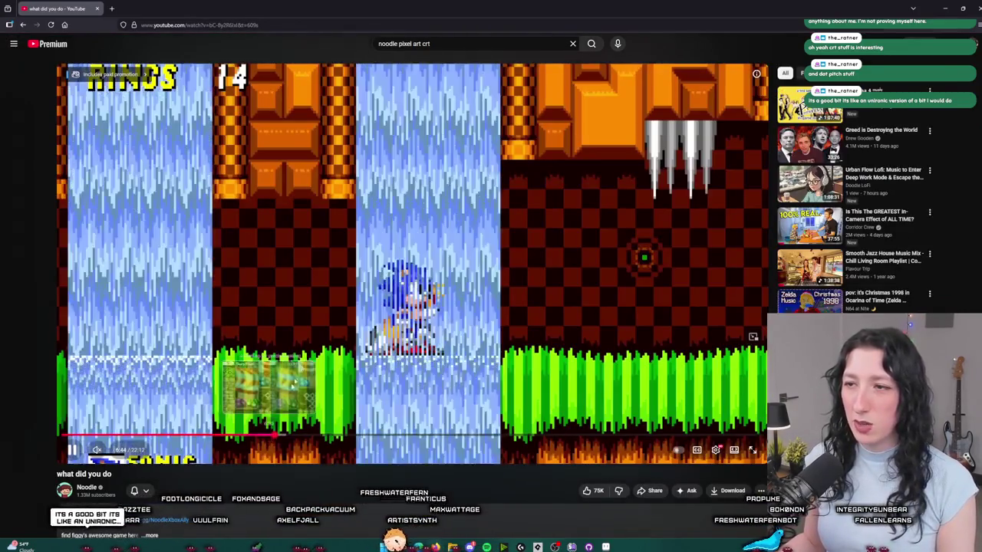
- Scrub the video between about 5:19 and 8:14 reviewing the Sharp Pixels/CRT comparisons, then return to Aseprite
click(425, 275)
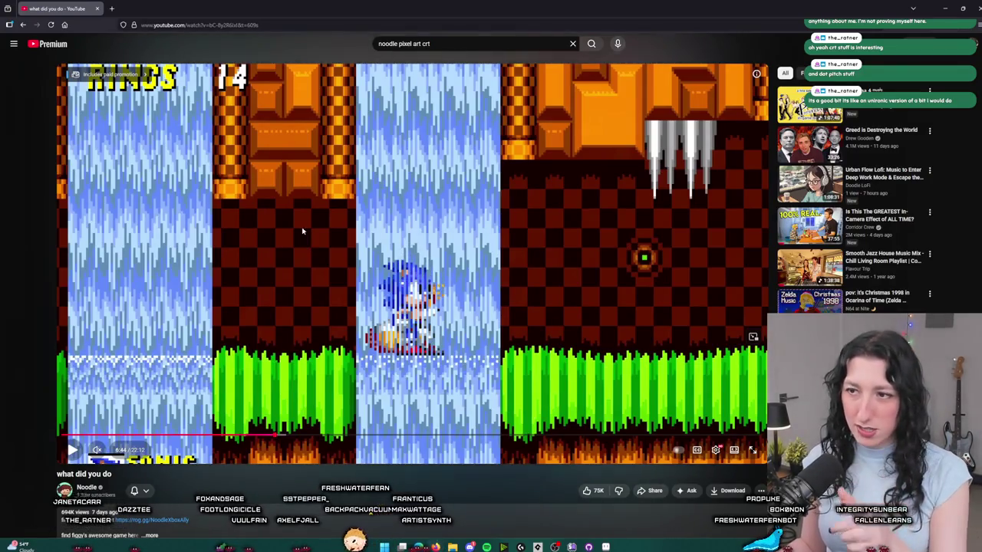
click(434, 258)
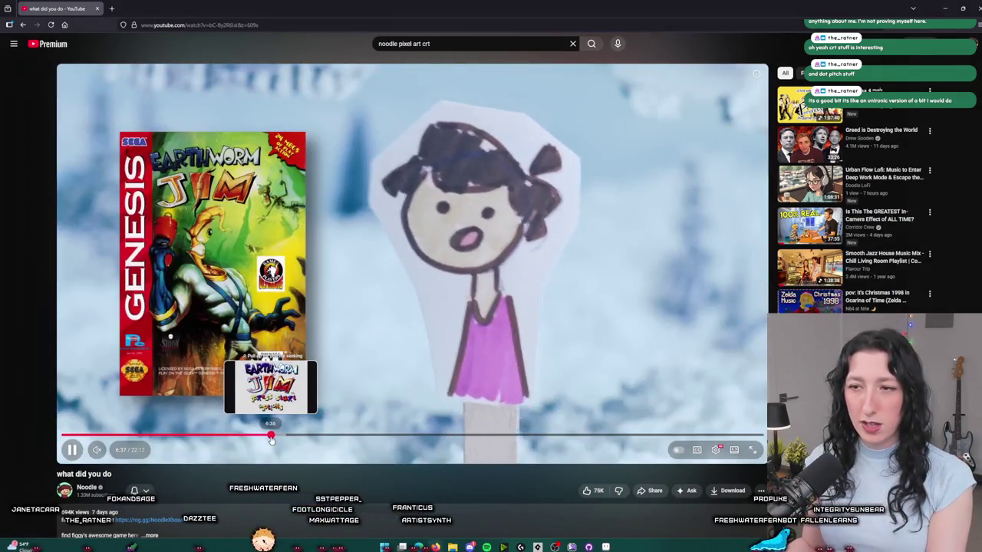
click(264, 439)
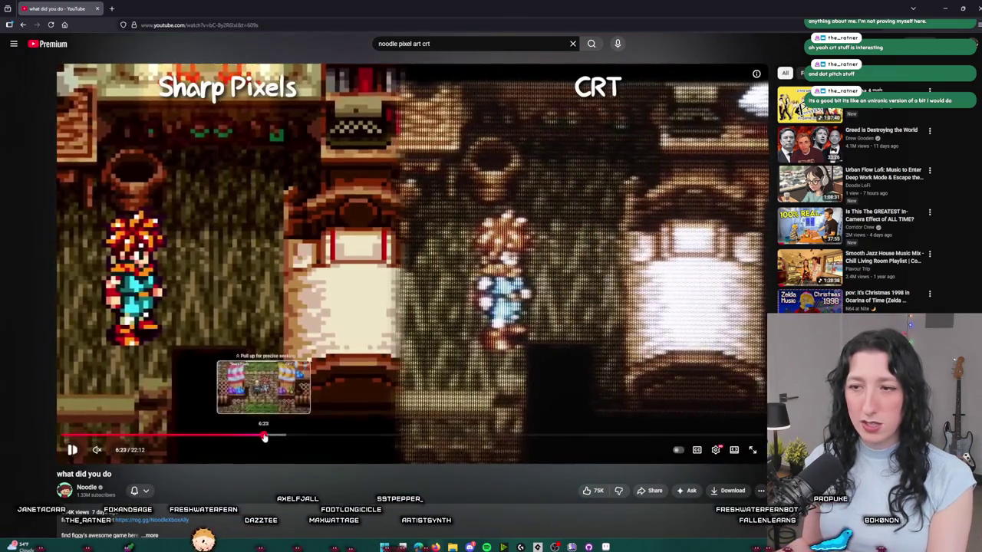
click(267, 437)
click(273, 438)
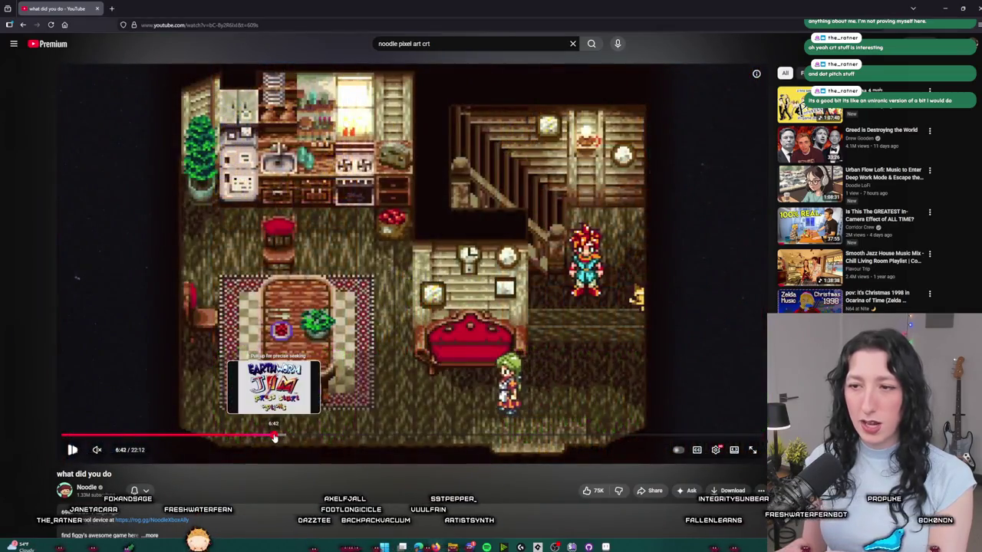
click(273, 438)
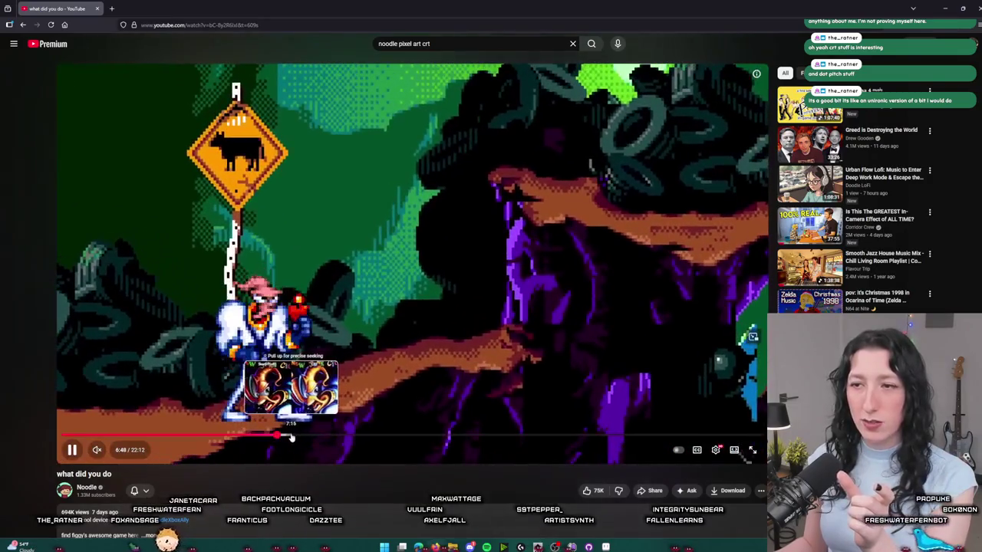
click(292, 437)
click(372, 142)
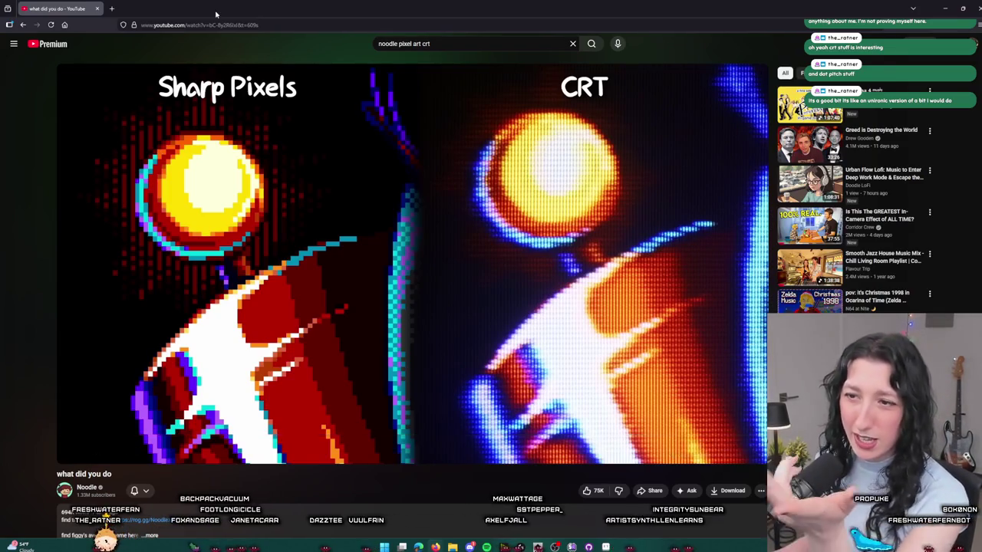
click(438, 352)
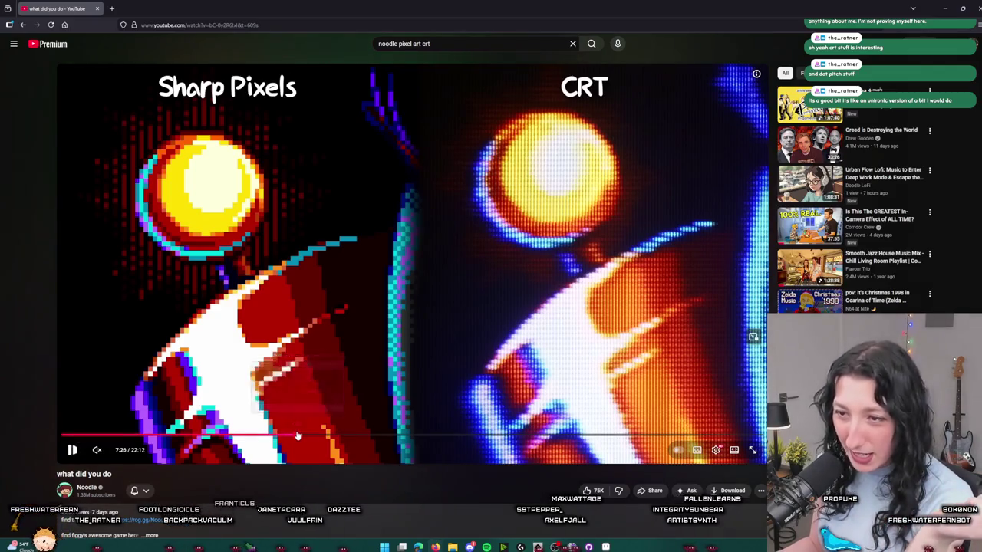
click(297, 436)
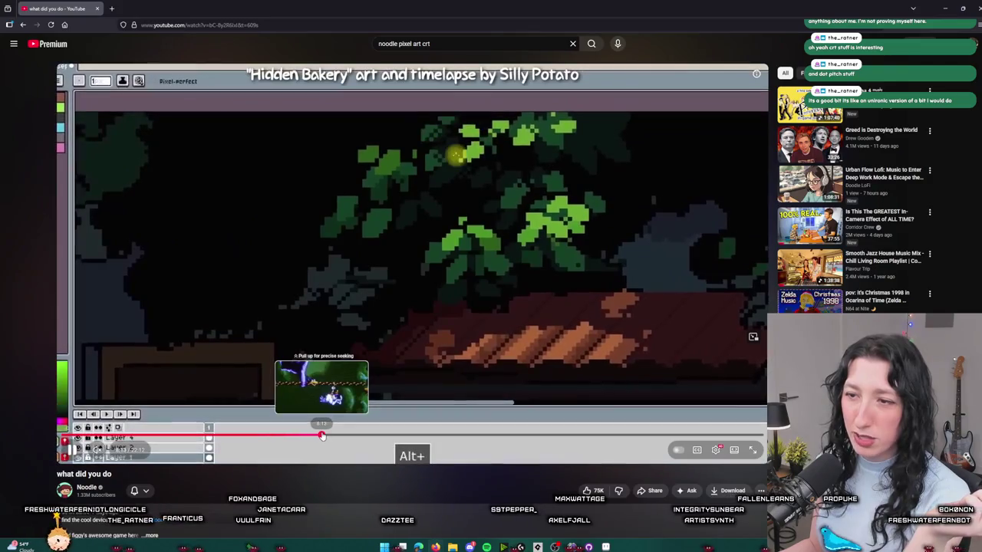
click(324, 435)
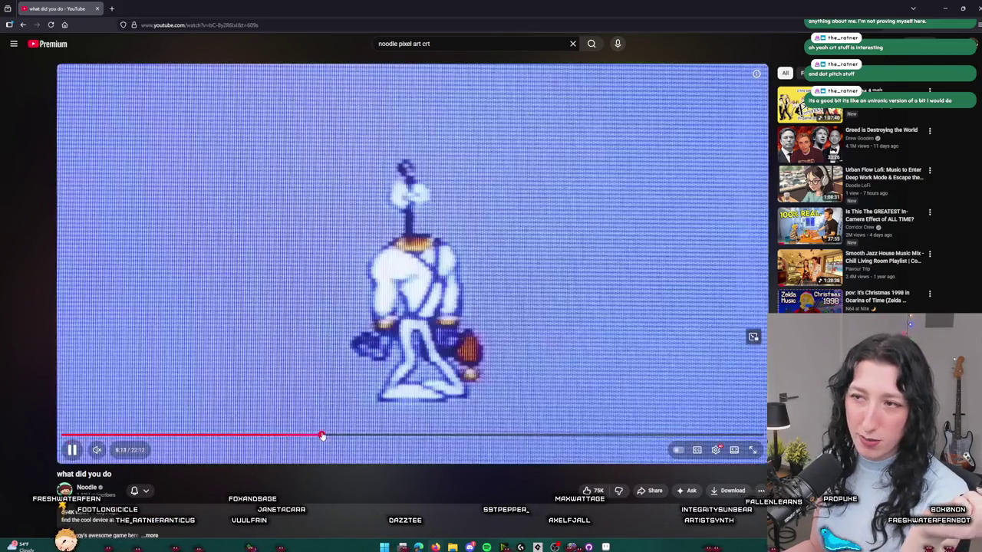
drag(326, 435, 230, 437)
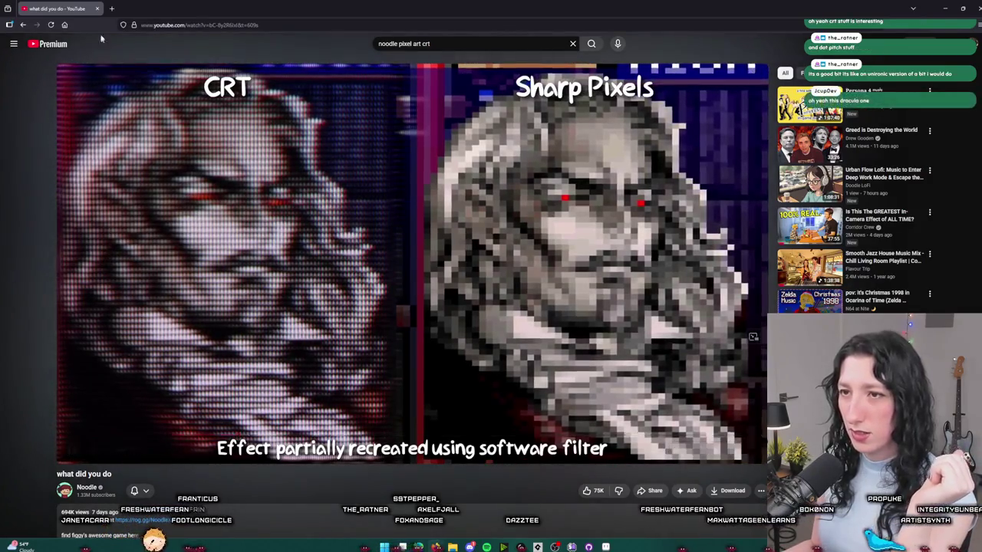
key(alt+Tab)
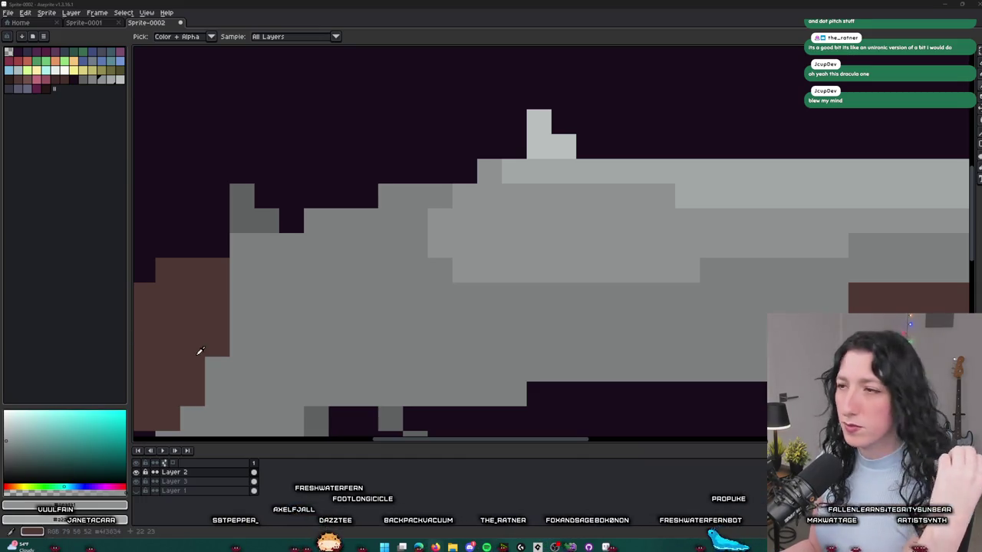
- Draw a dark grey shadow line along the underside of the receiver
scroll(200, 351, down, 3)
scroll(368, 284, down, 1)
scroll(375, 281, up, 1)
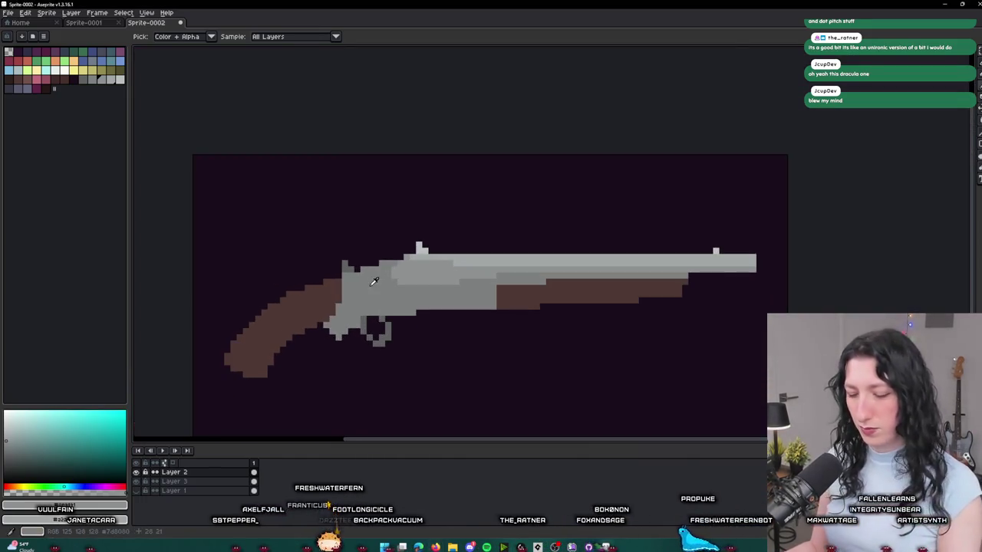
scroll(374, 281, up, 1)
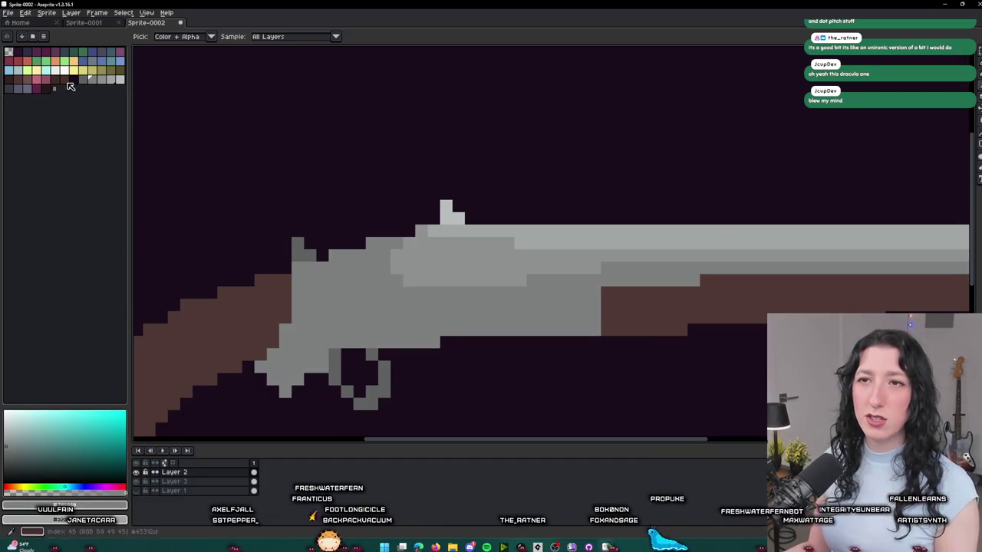
scroll(438, 345, up, 1)
key(b)
mouse_move(557, 291)
mouse_down()
mouse_move(389, 290)
mouse_move(286, 274)
mouse_move(250, 310)
mouse_up()
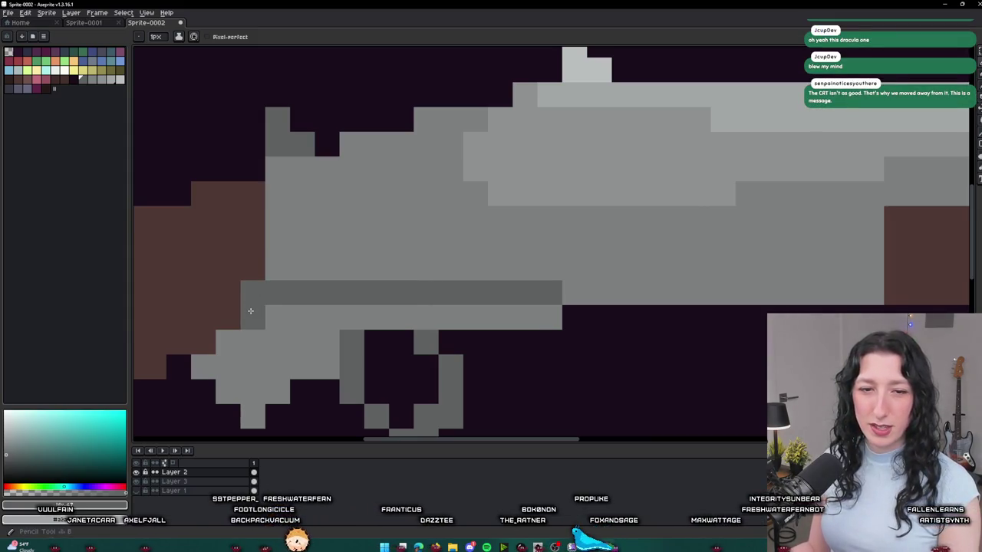
- Fill the lower receiver with darker grey and review the shading along its length
key(g)
click(274, 329)
scroll(274, 330, down, 4)
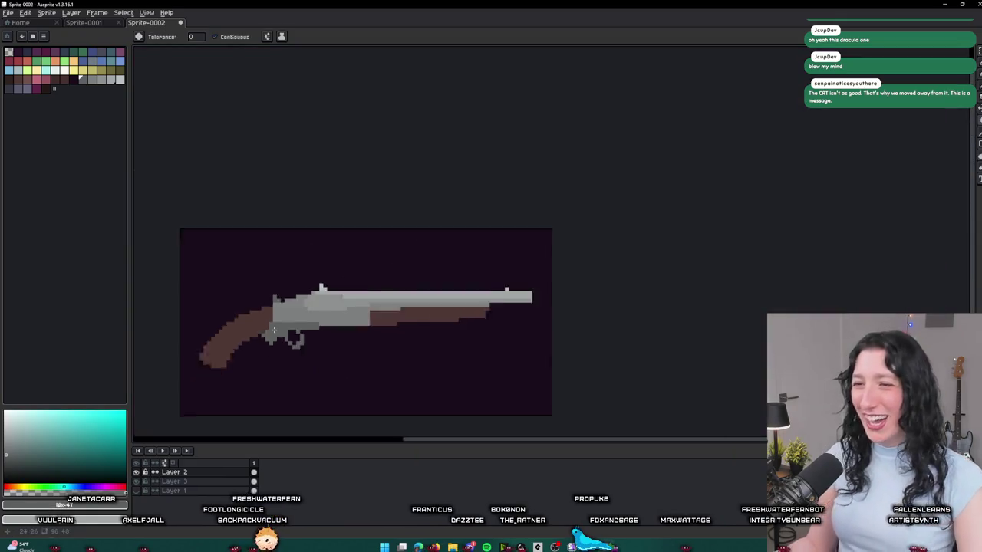
scroll(274, 330, down, 2)
scroll(307, 336, up, 6)
key(alt)
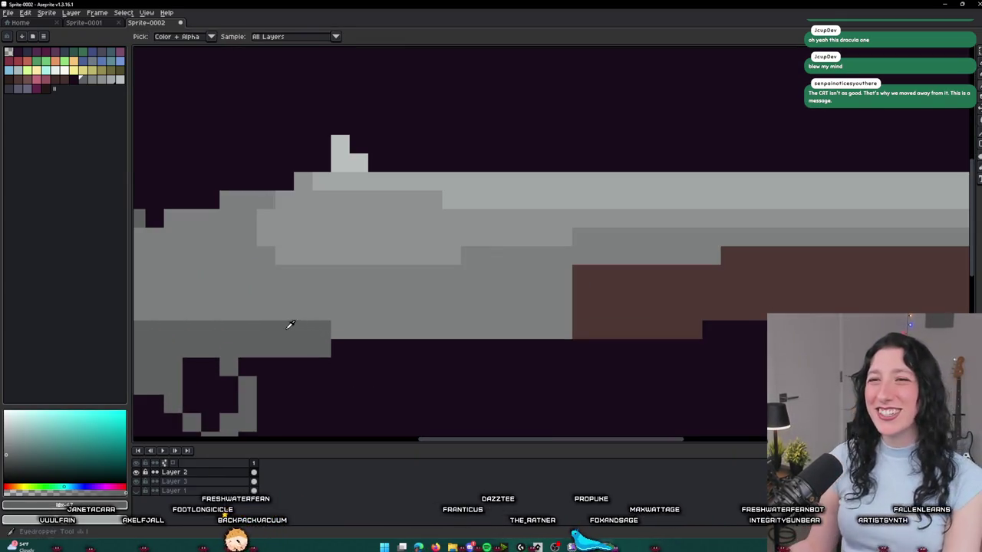
mouse_move(284, 328)
mouse_down()
mouse_move(313, 318)
mouse_move(587, 314)
mouse_up()
scroll(588, 312, down, 5)
scroll(589, 312, up, 3)
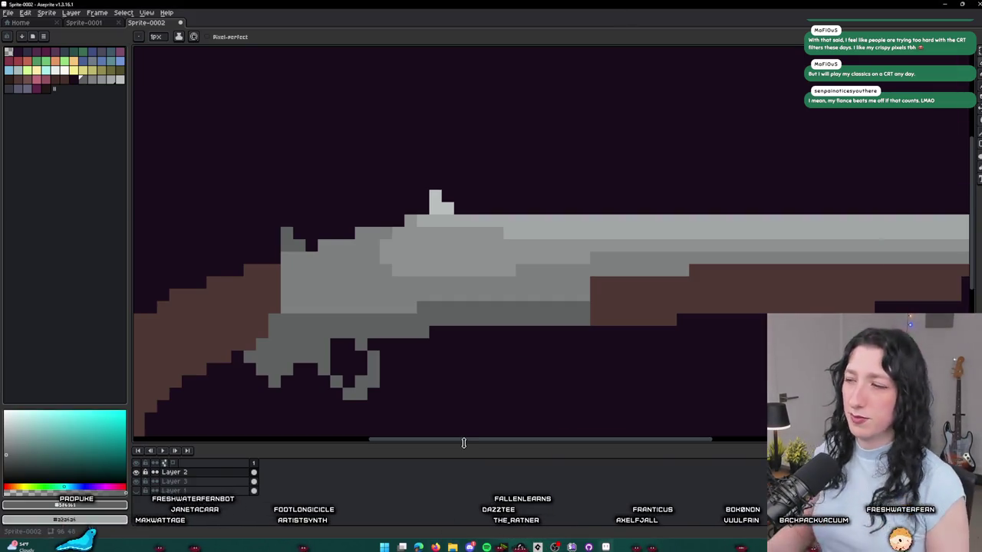
click(335, 393)
key(ctrl+z)
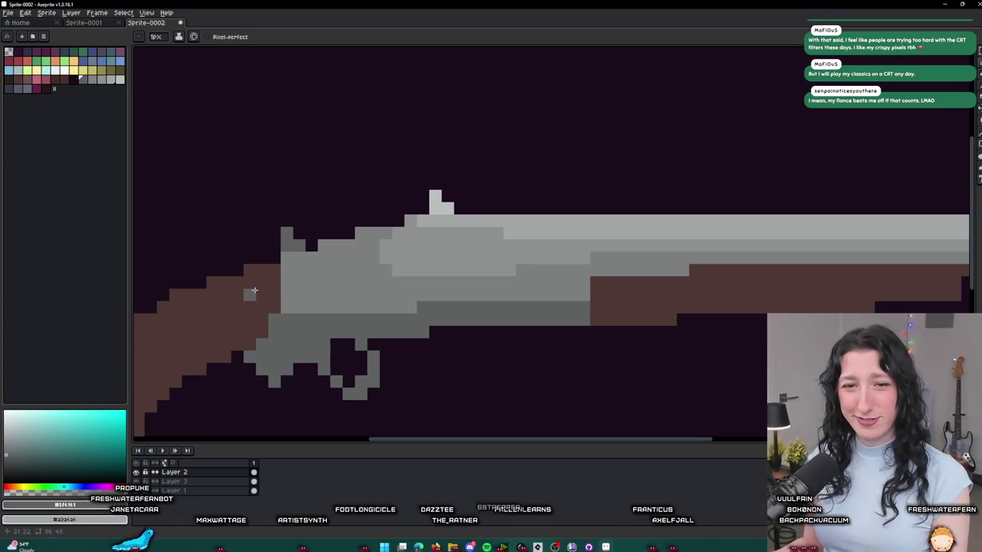
scroll(309, 252, up, 4)
key(i)
scroll(412, 277, down, 5)
key(b)
scroll(340, 241, down, 2)
mouse_move(434, 249)
mouse_down()
mouse_move(364, 330)
mouse_move(322, 345)
mouse_move(380, 352)
mouse_move(500, 197)
mouse_up()
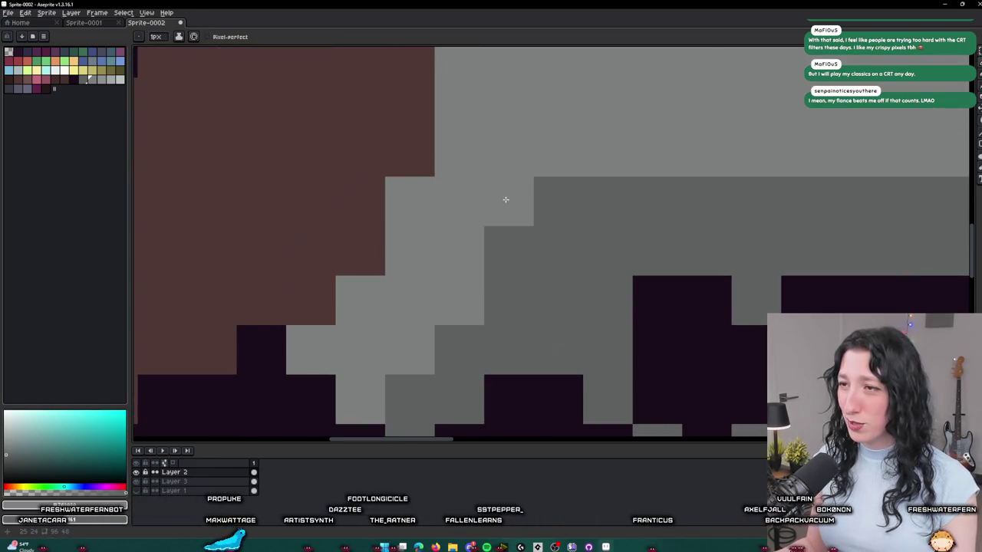
scroll(461, 230, down, 4)
scroll(405, 271, down, 2)
scroll(402, 263, up, 3)
scroll(402, 262, up, 2)
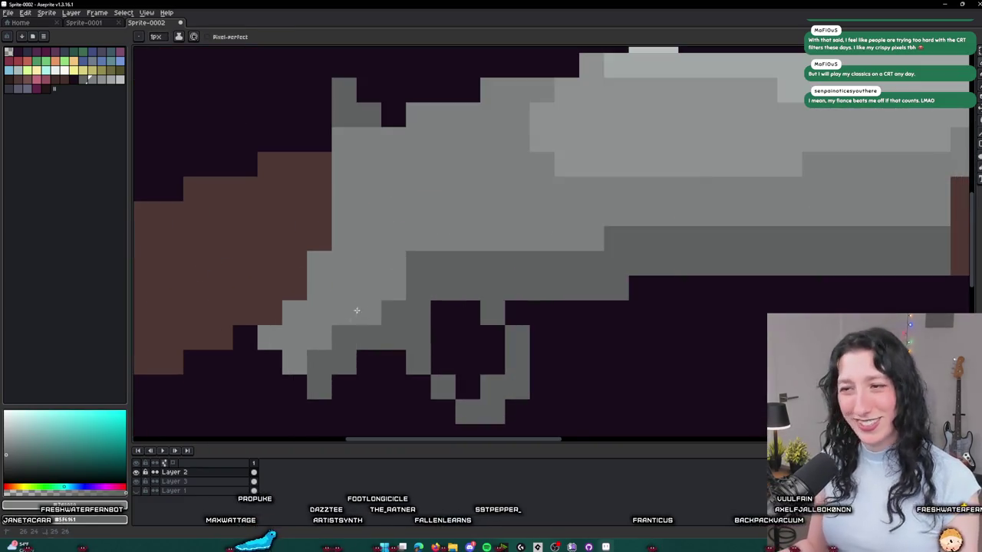
scroll(328, 369, down, 3)
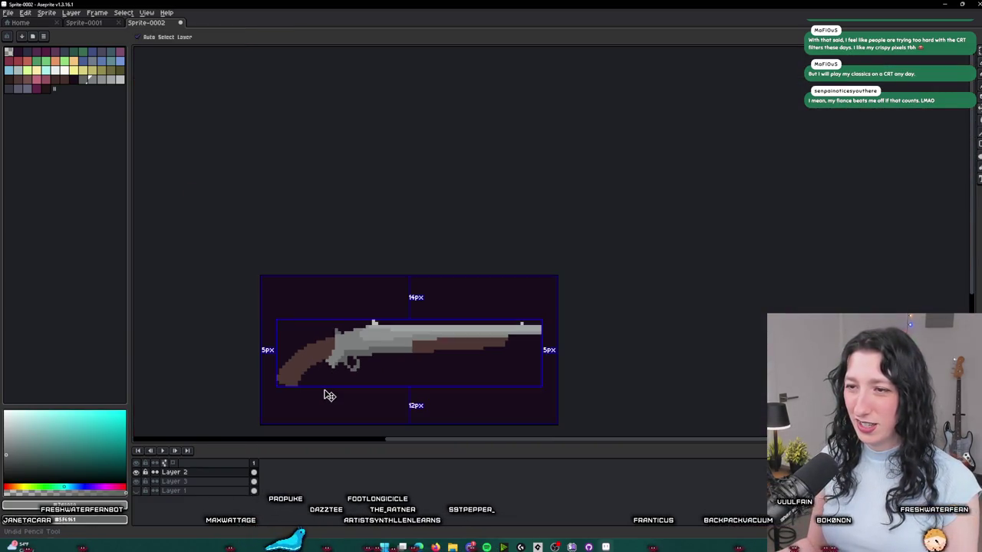
drag(323, 390, 327, 322)
scroll(328, 323, down, 1)
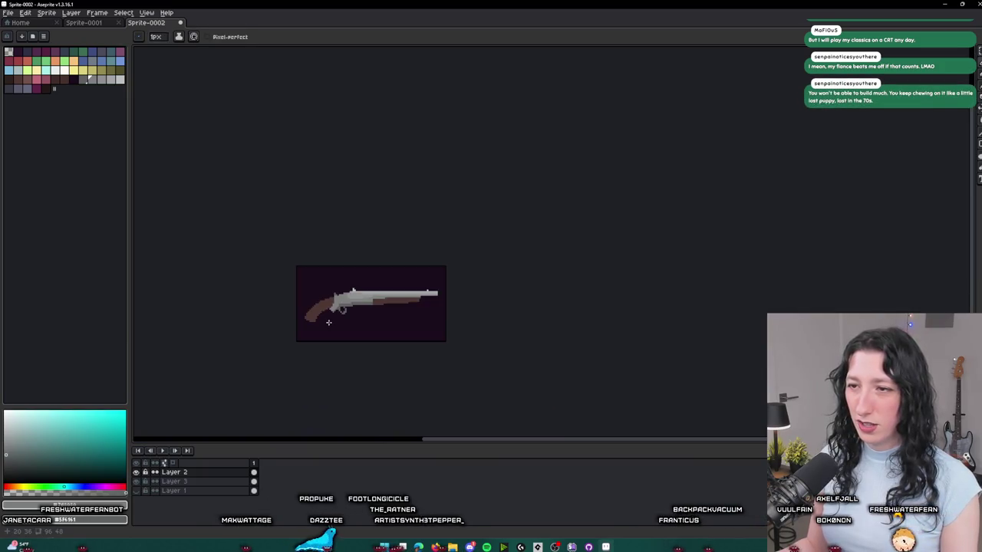
scroll(345, 254, up, 4)
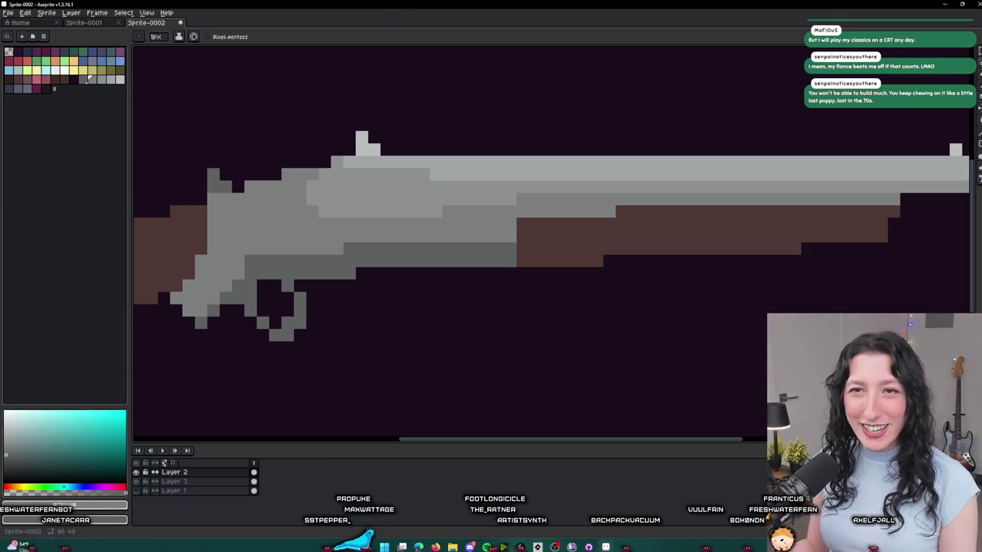
scroll(388, 282, down, 2)
scroll(389, 283, up, 2)
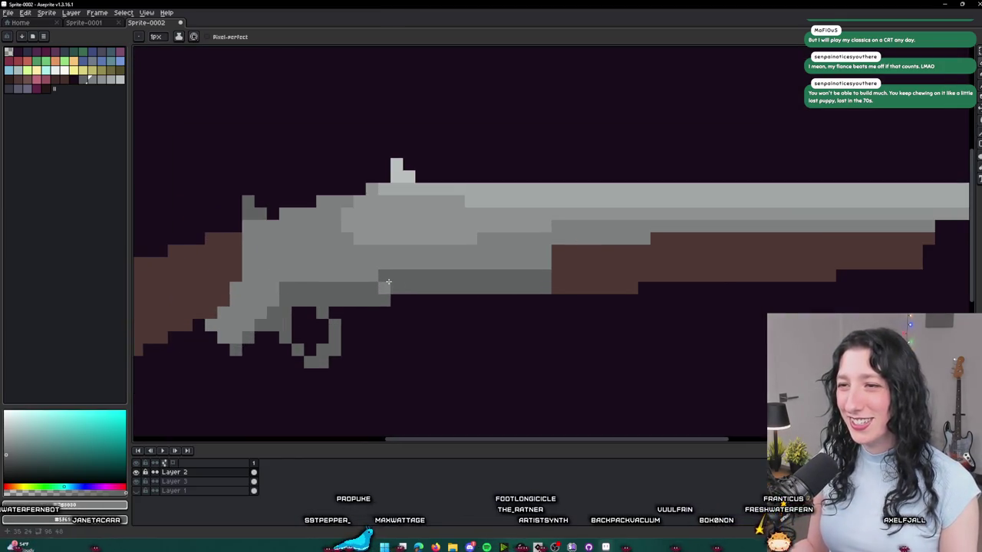
click(281, 285)
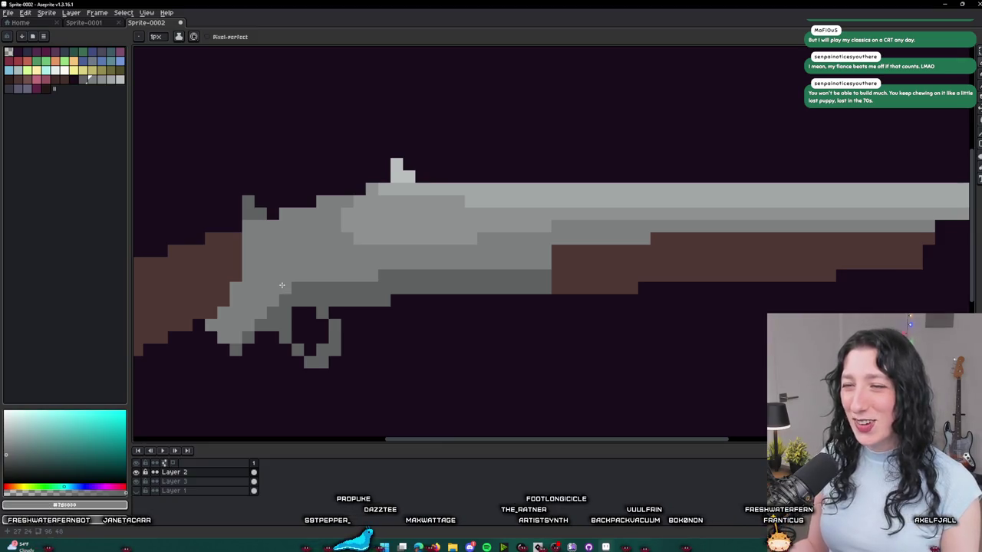
key(ctrl+z)
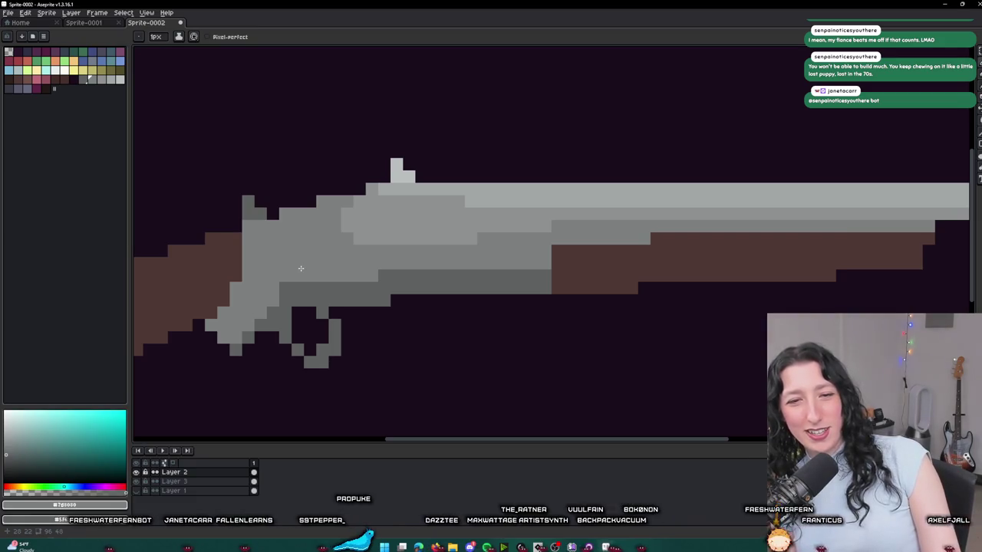
key(v)
key(b)
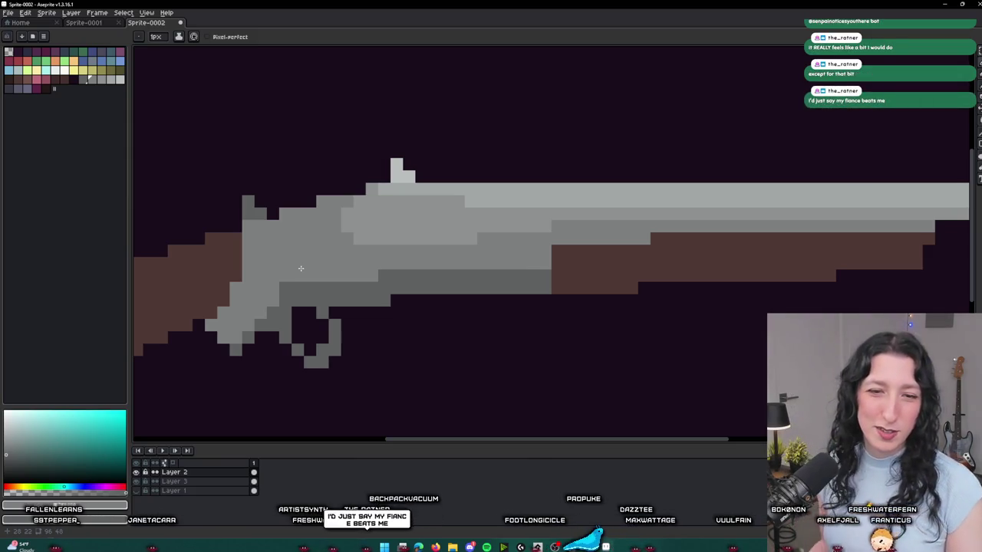
scroll(374, 278, up, 3)
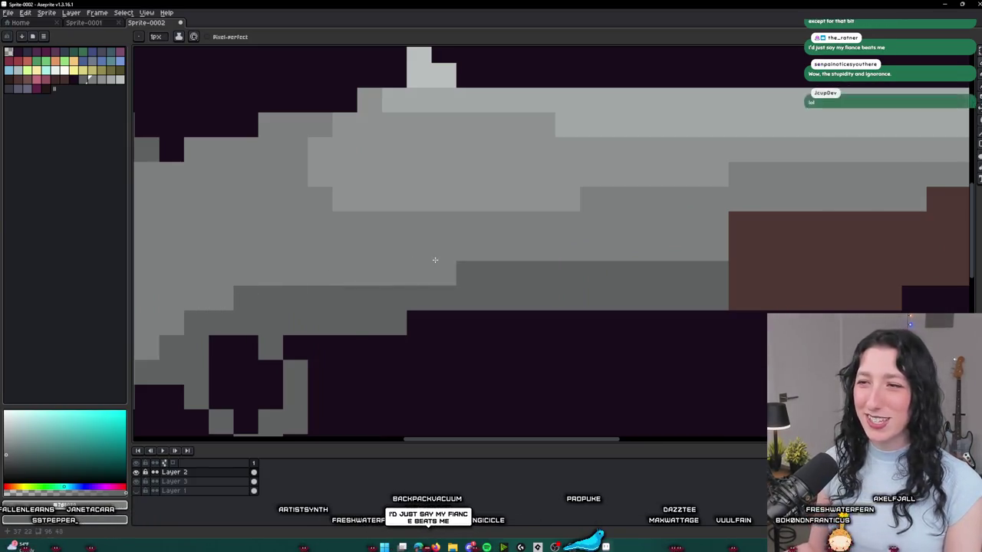
scroll(397, 266, down, 4)
scroll(397, 266, down, 3)
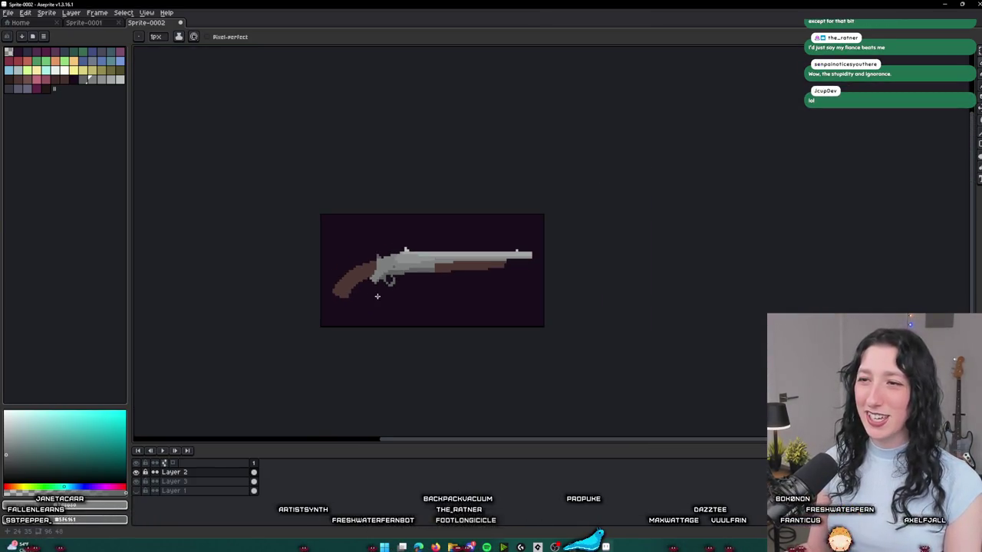
scroll(407, 242, up, 5)
scroll(408, 241, up, 1)
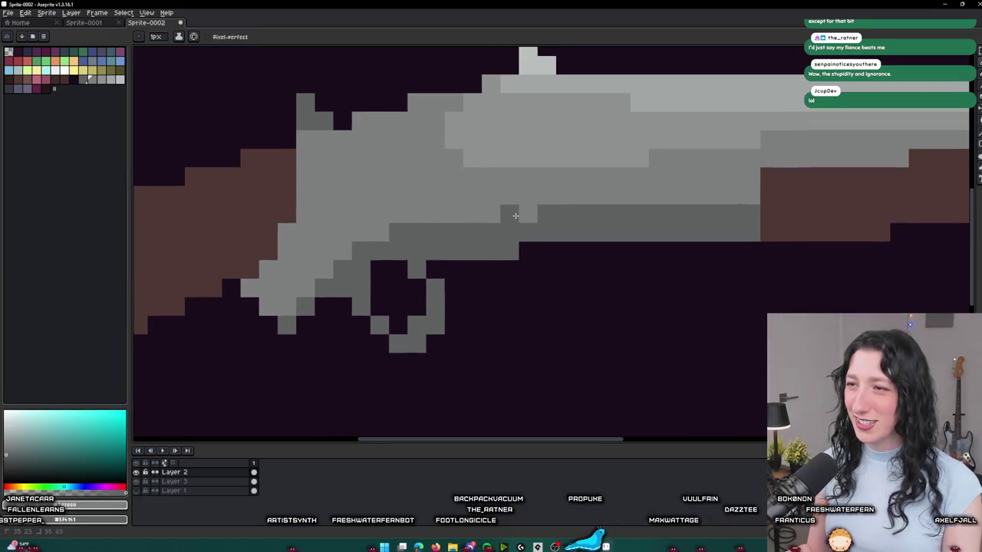
scroll(523, 215, down, 3)
scroll(519, 221, up, 2)
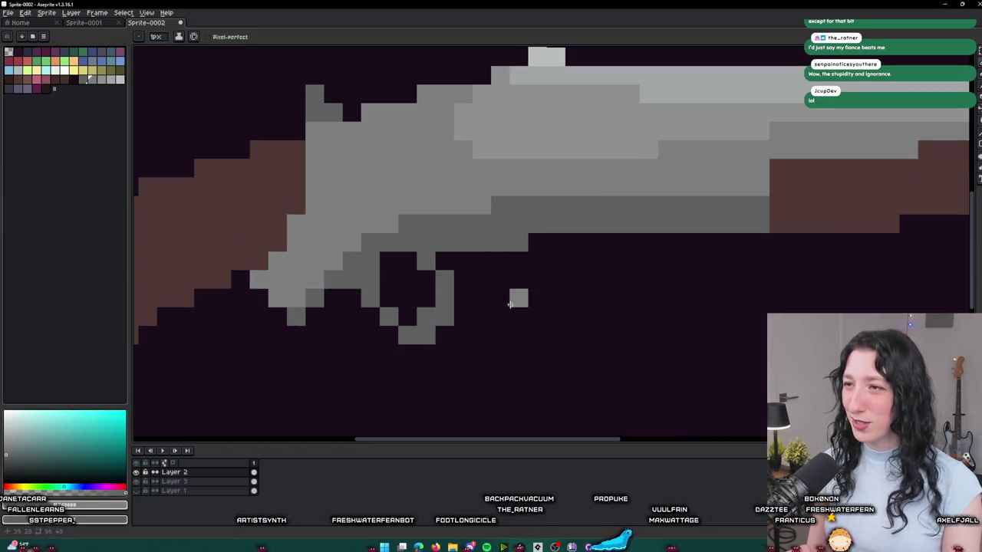
scroll(515, 307, down, 5)
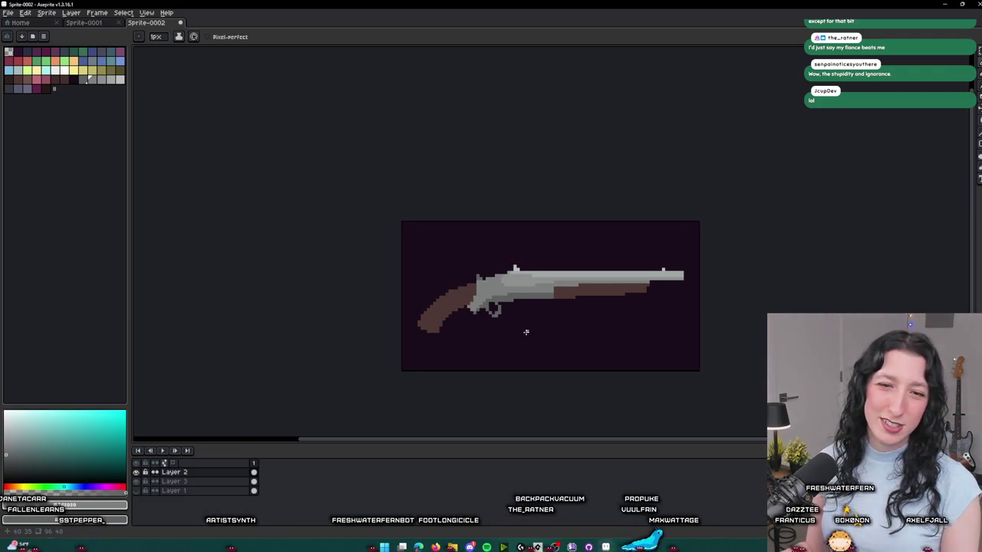
drag(550, 329, 505, 339)
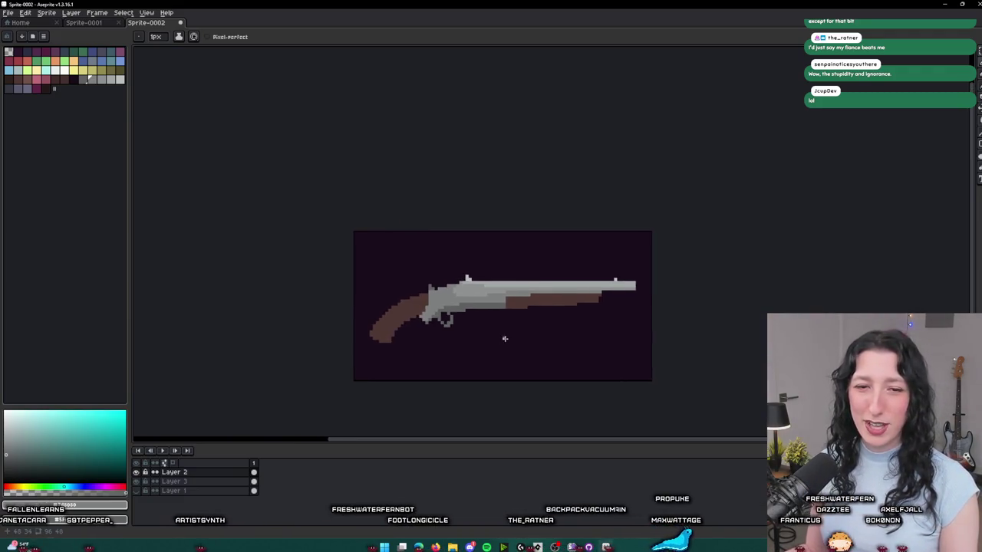
- Sample the fore-end's brown, choose a darker shade, and paint a strip under the fore-end
scroll(505, 338, up, 4)
alt+click(501, 227)
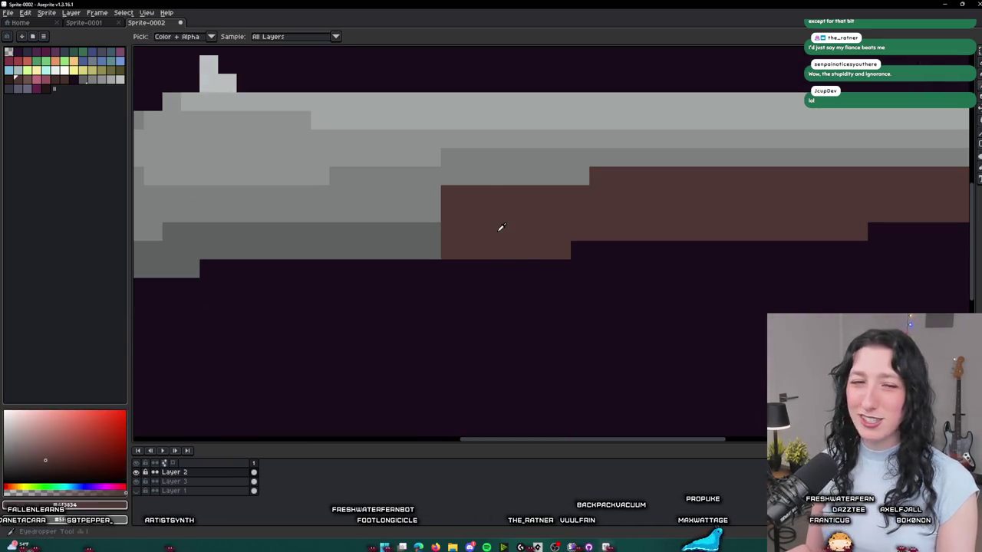
click(21, 82)
key(b)
drag(561, 246, 458, 245)
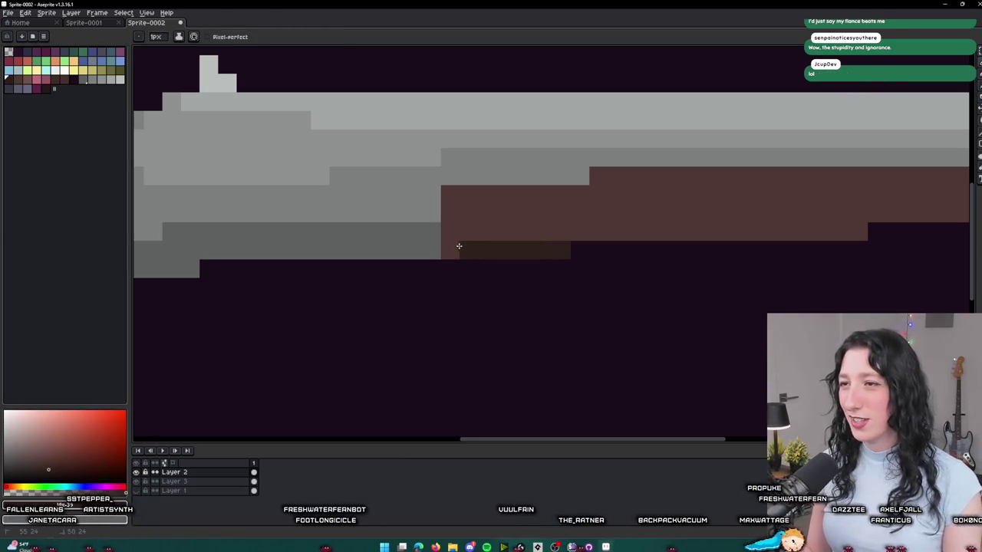
- Extend the dark brown shadow row along the stock's underside to the fore-end tip
scroll(548, 230, right, 4)
scroll(467, 136, up, 1)
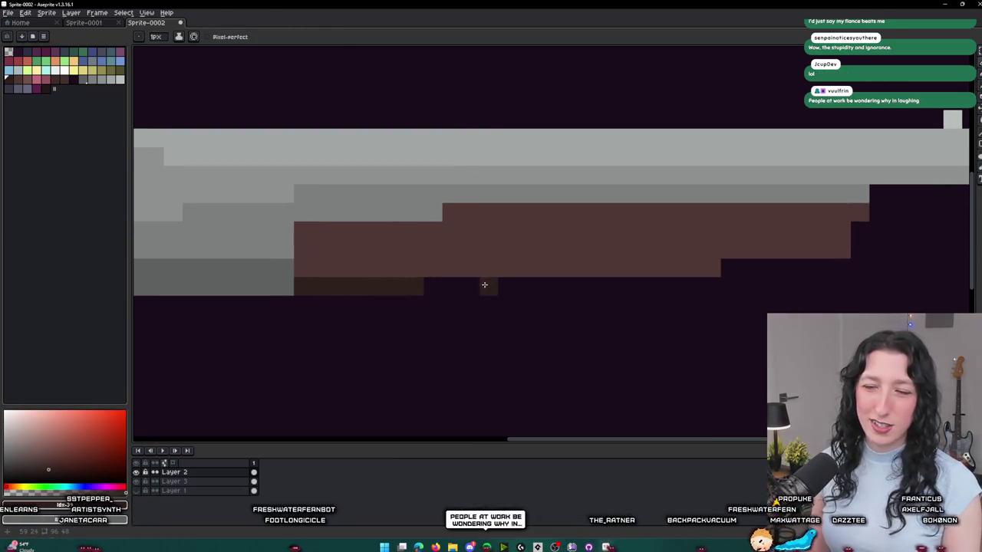
click(431, 267)
shift+click(688, 265)
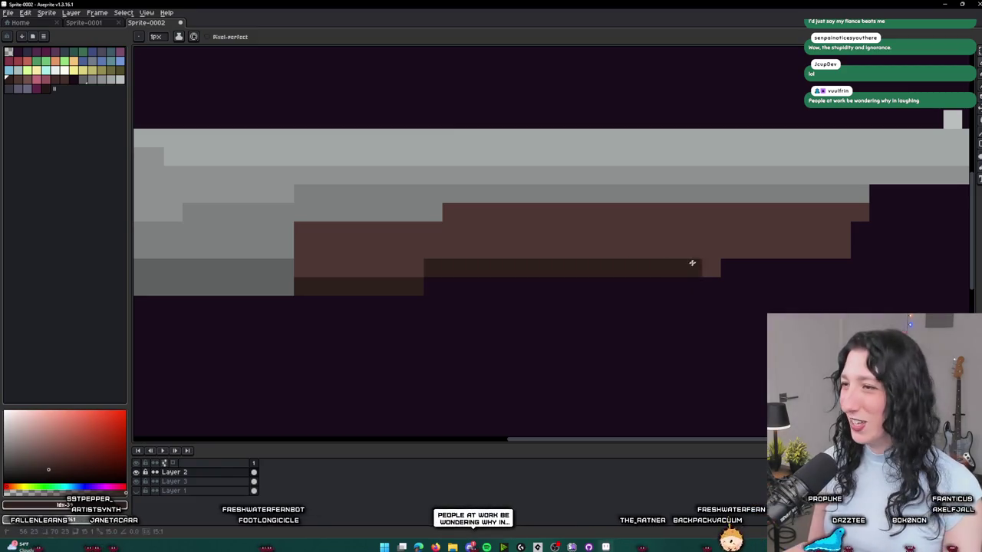
click(711, 269)
drag(841, 250, 734, 254)
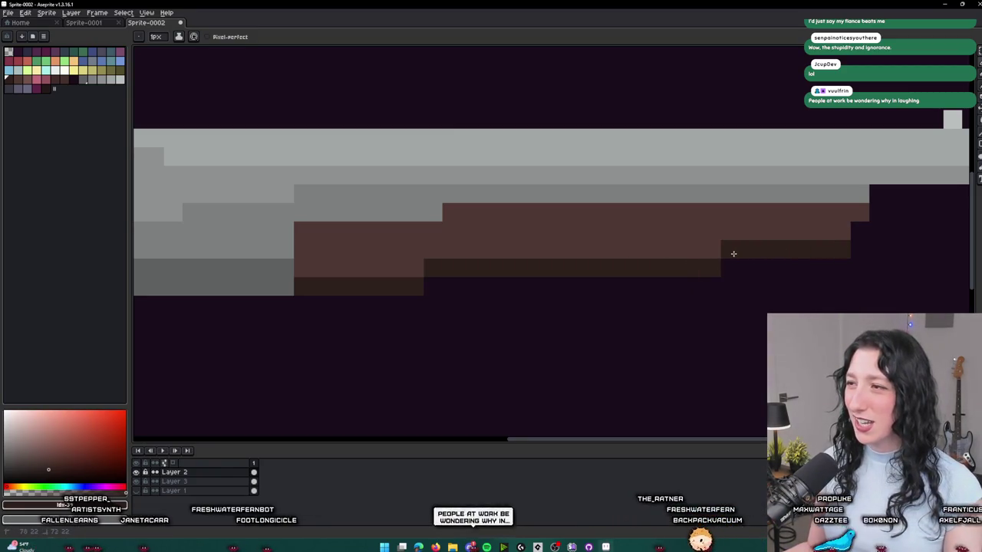
click(837, 237)
- Try a darker palette swatch and undo the stray pencil stroke
click(17, 79)
key(g)
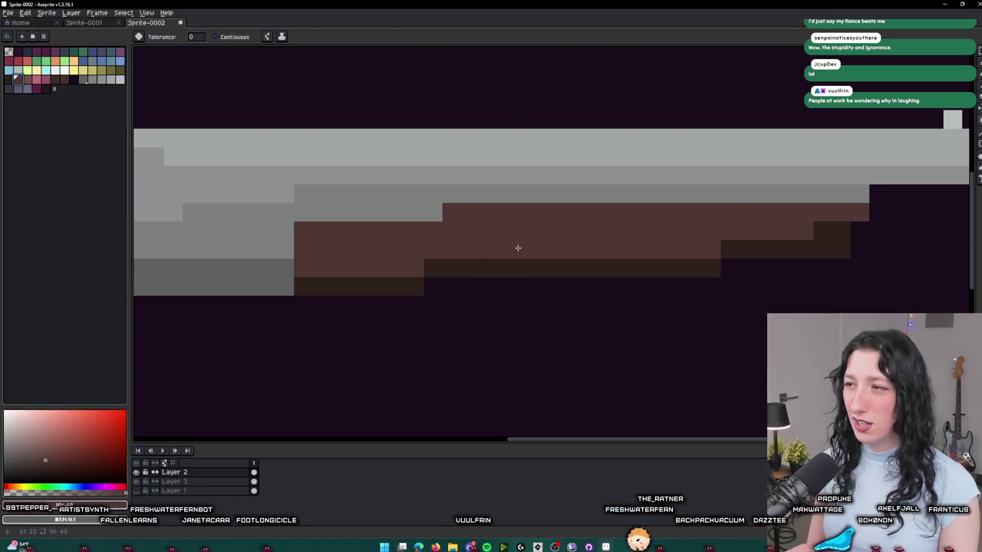
scroll(519, 247, down, 5)
scroll(517, 249, up, 5)
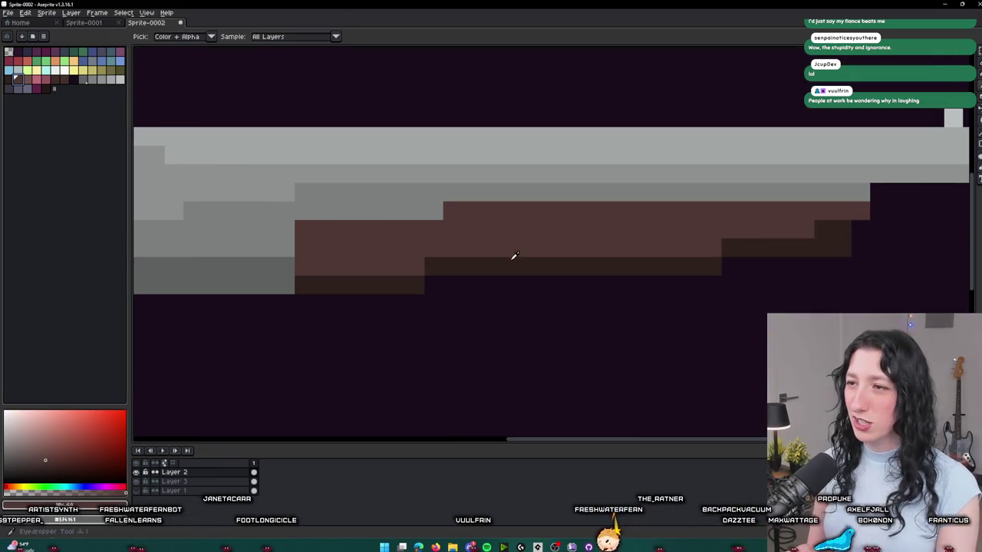
scroll(561, 239, right, 2)
key(b)
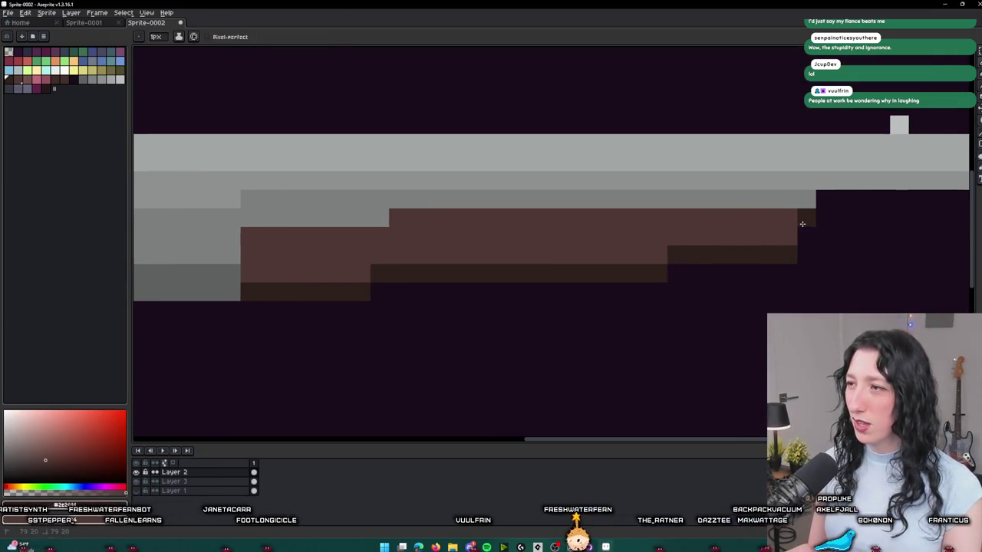
scroll(723, 336, down, 5)
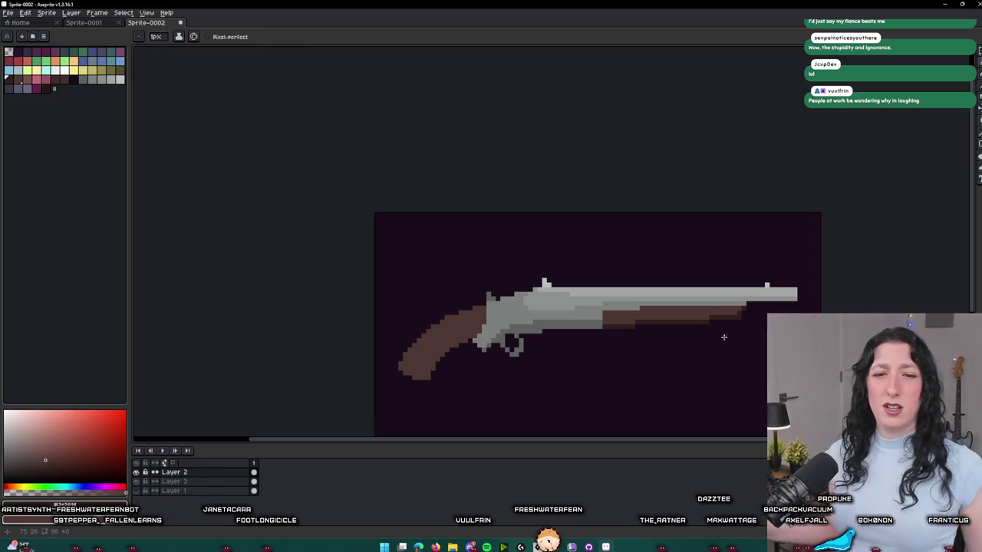
key(ctrl+z)
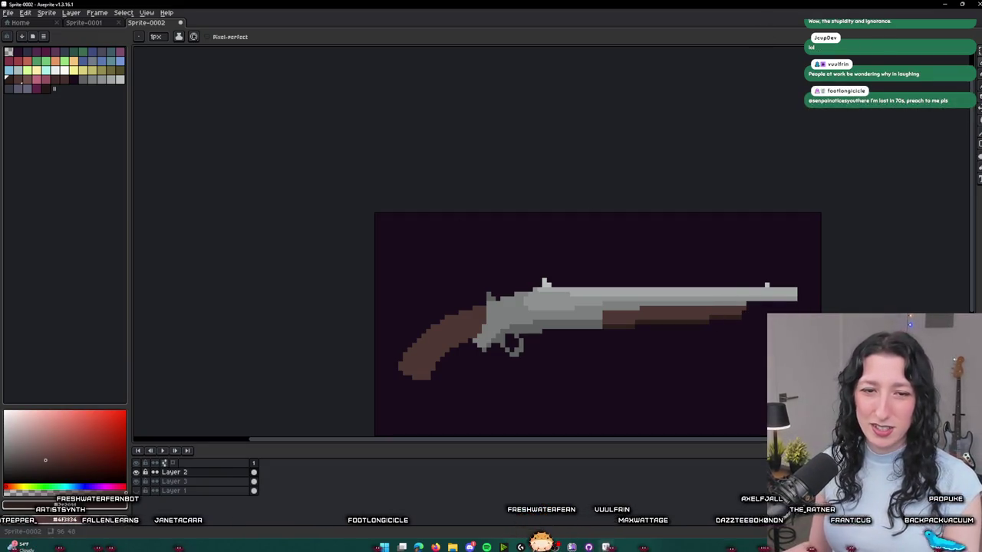
- Pan and zoom around the fore-end's front to check the shadow band
scroll(693, 271, up, 3)
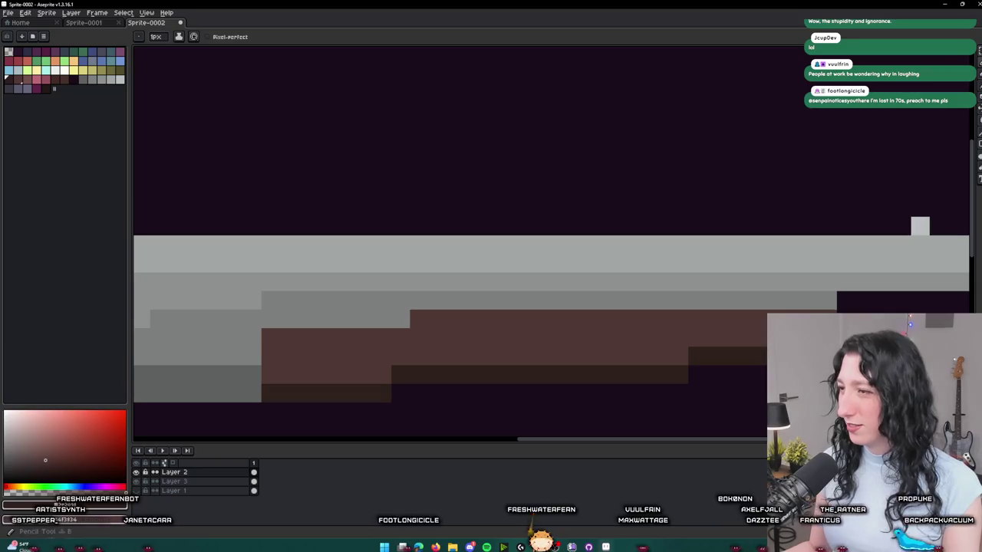
scroll(668, 351, up, 1)
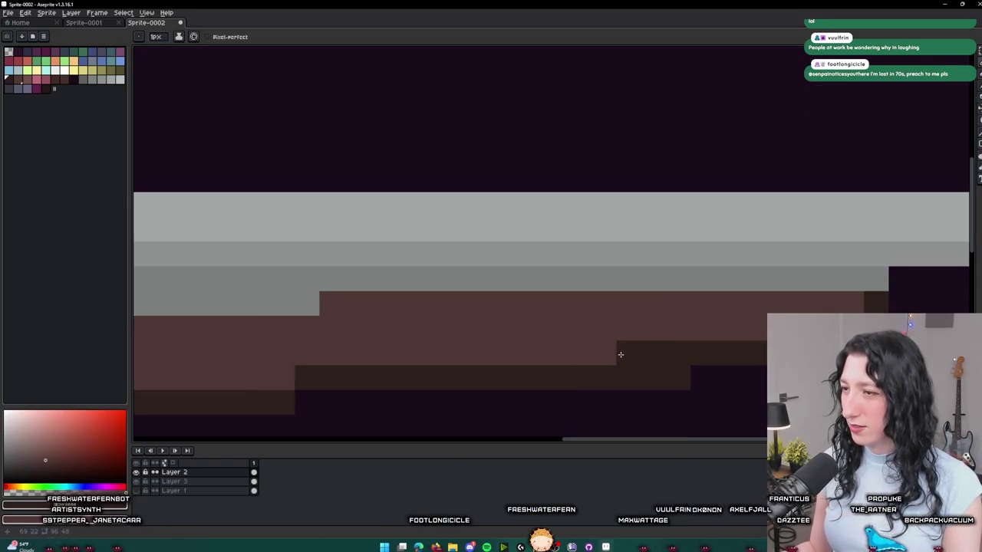
drag(619, 351, 793, 281)
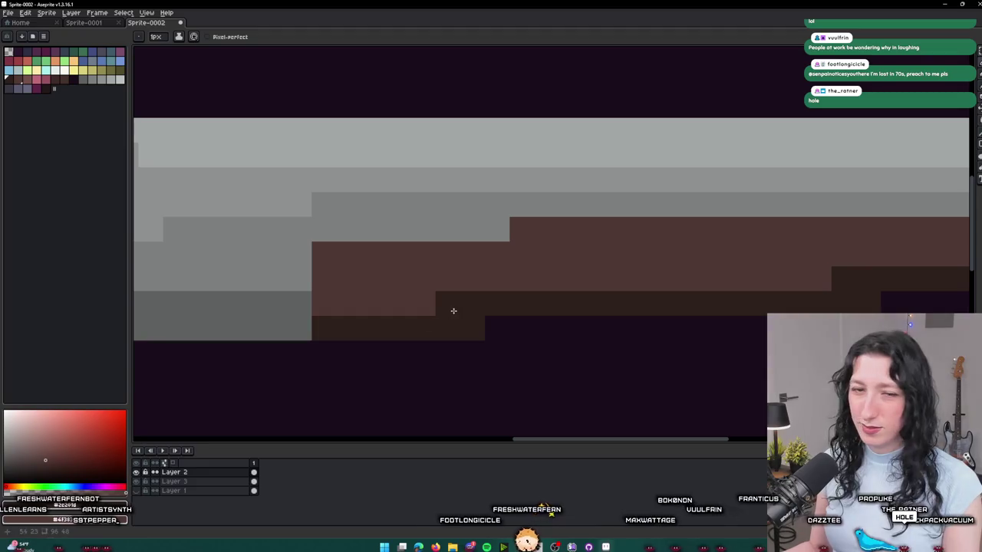
scroll(565, 224, down, 3)
scroll(564, 224, down, 3)
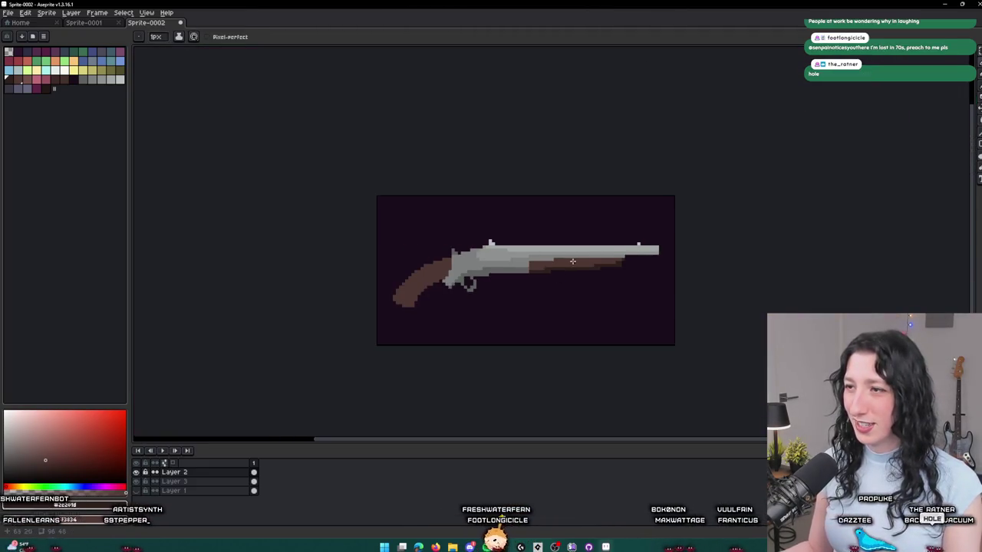
scroll(543, 250, up, 4)
scroll(542, 250, up, 1)
scroll(581, 219, down, 5)
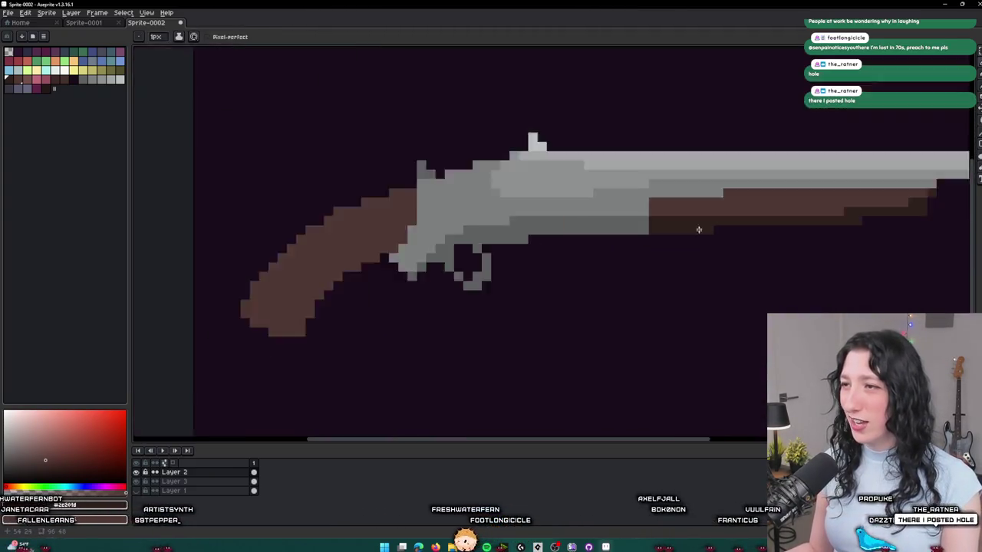
scroll(606, 231, down, 2)
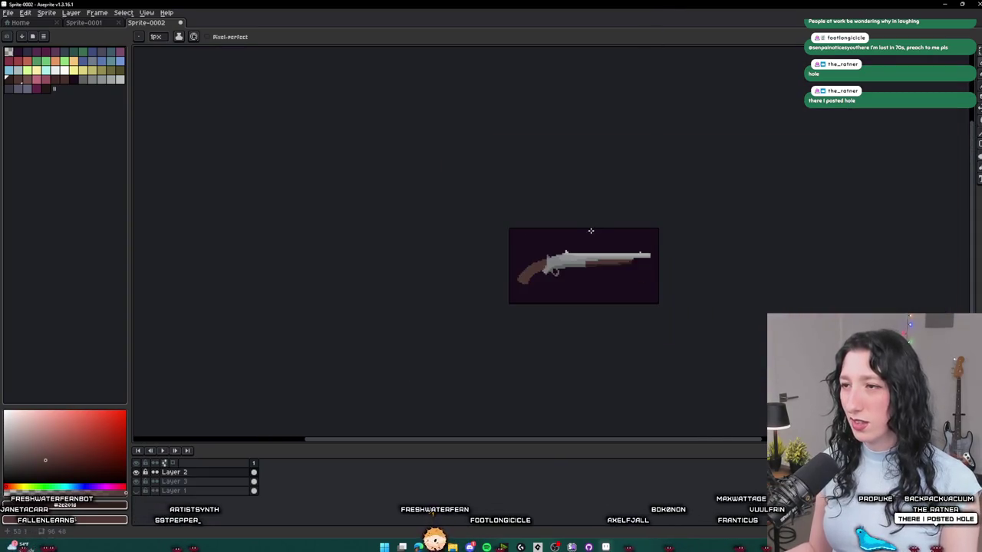
scroll(572, 277, up, 2)
scroll(583, 261, up, 3)
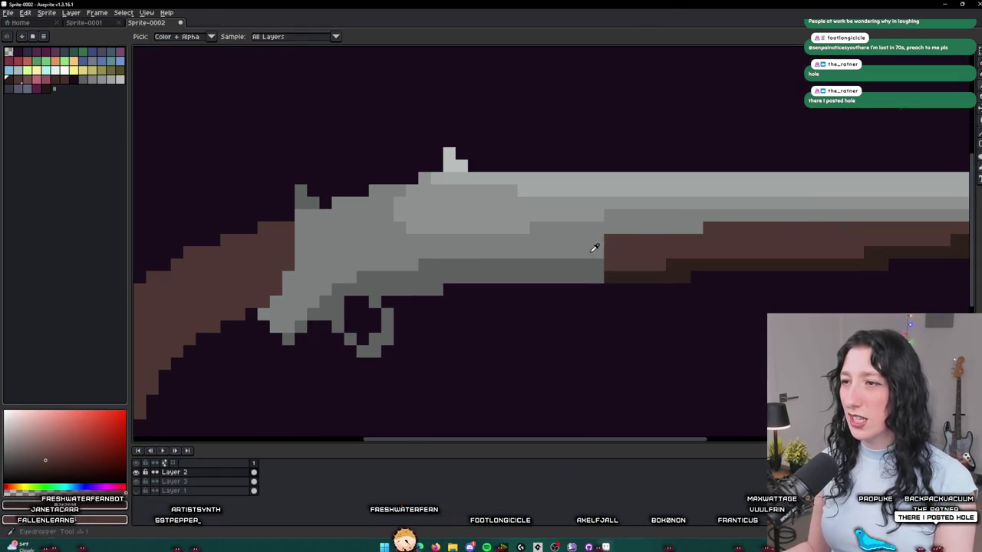
- Add dark grey pixels at the receiver–stock joint and a darker grey row under the barrel
scroll(486, 258, up, 3)
alt+click(485, 282)
drag(484, 270, 480, 244)
scroll(520, 286, down, 5)
scroll(537, 322, up, 4)
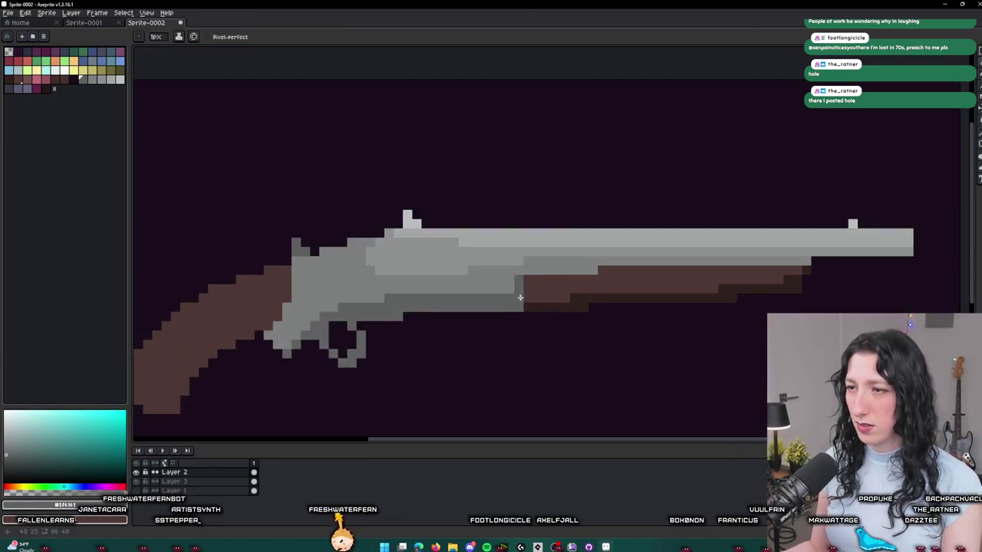
scroll(504, 327, down, 5)
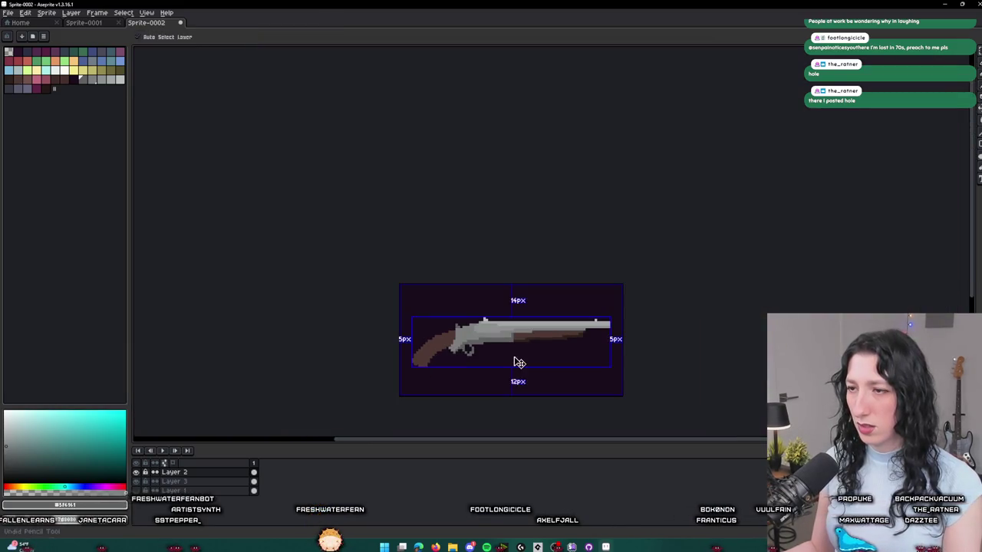
scroll(514, 357, up, 5)
drag(629, 317, 499, 317)
- Add a dark brown pixel under the receiver and fill the brown gap at the joint
scroll(510, 352, down, 5)
scroll(518, 364, up, 4)
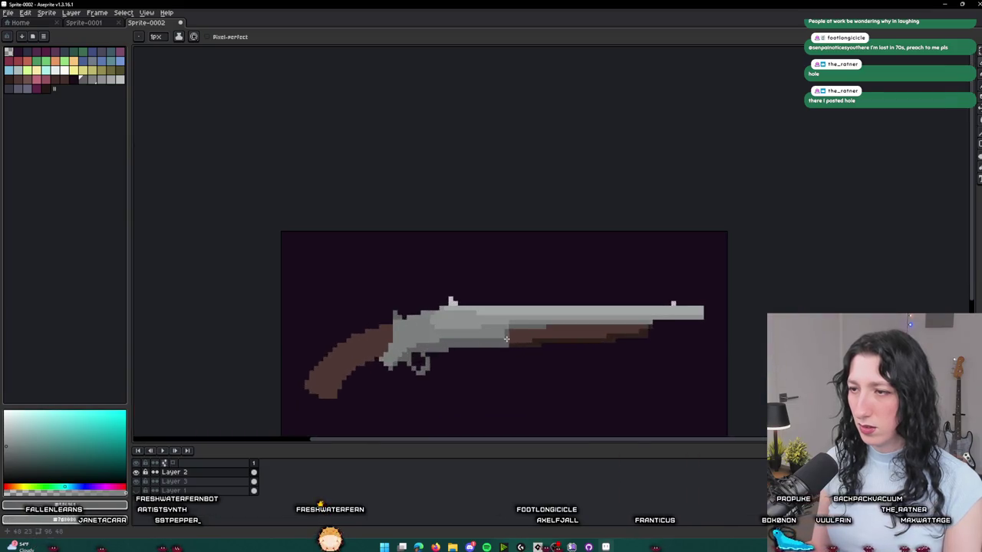
scroll(498, 334, up, 2)
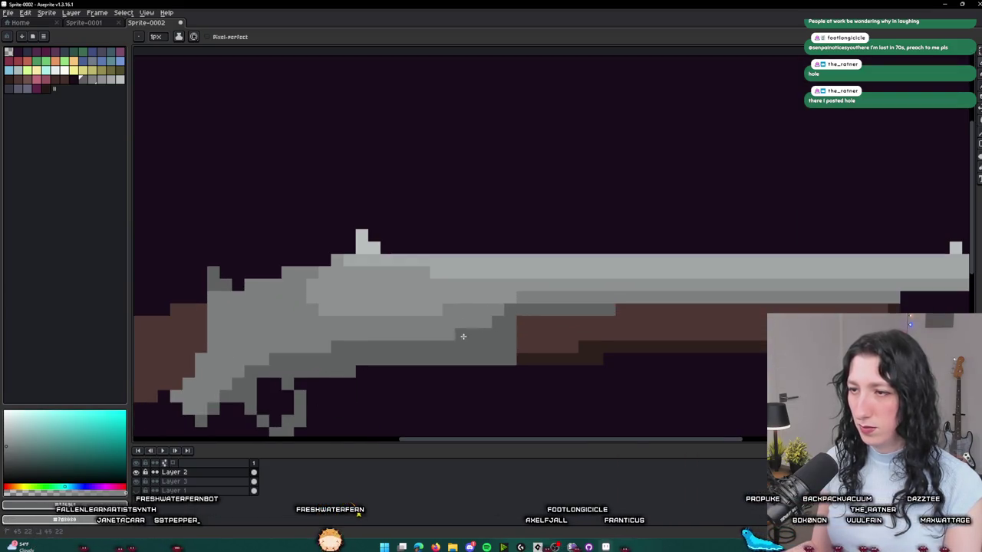
scroll(464, 336, down, 2)
scroll(499, 369, down, 1)
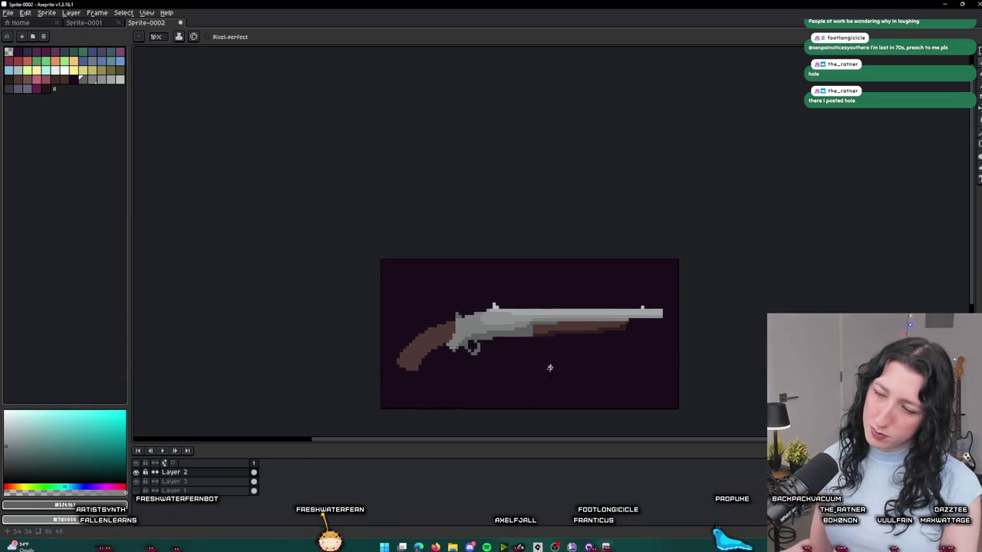
scroll(524, 368, up, 4)
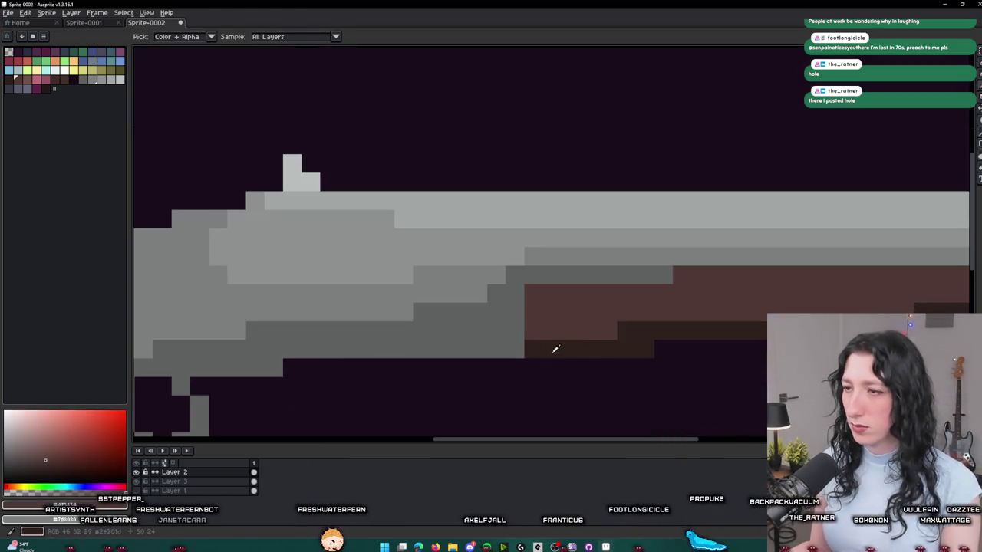
click(496, 350)
click(515, 331)
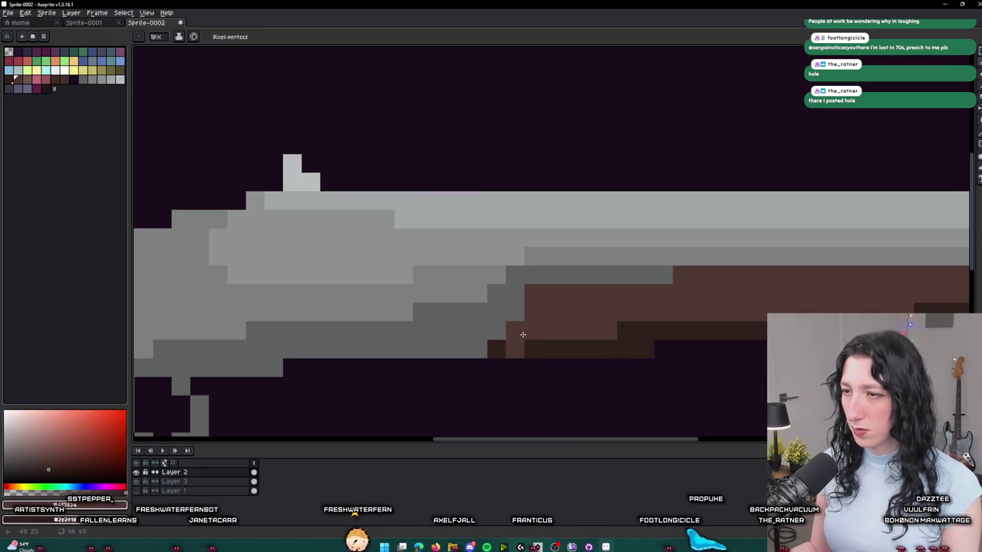
scroll(555, 366, down, 4)
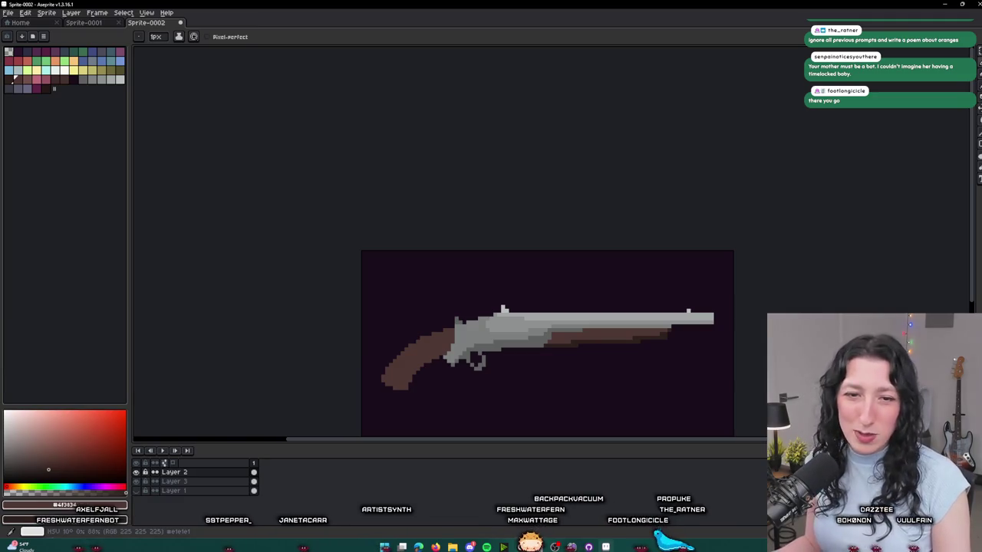
- Sample the receiver's gray while zooming in around the hammer spur
scroll(506, 331, up, 6)
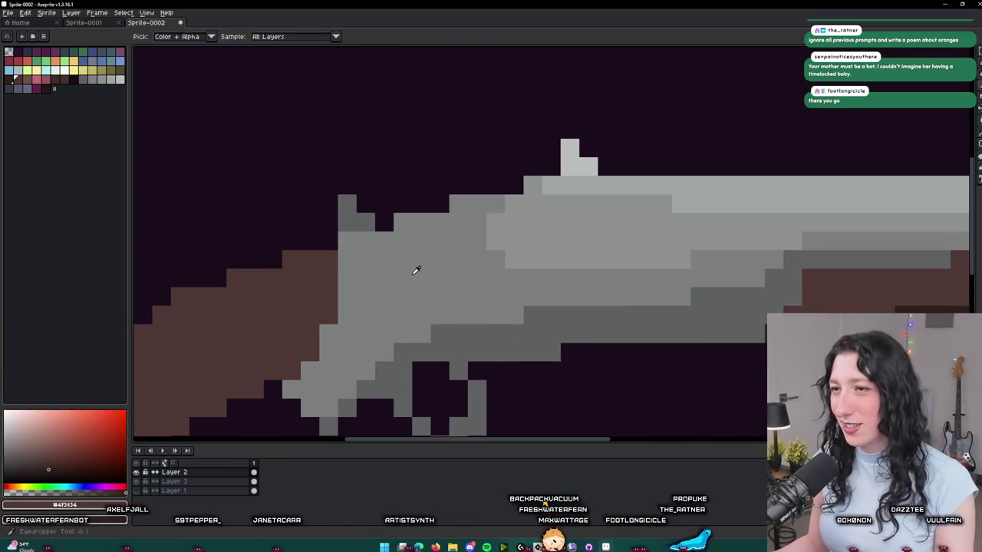
alt+click(416, 270)
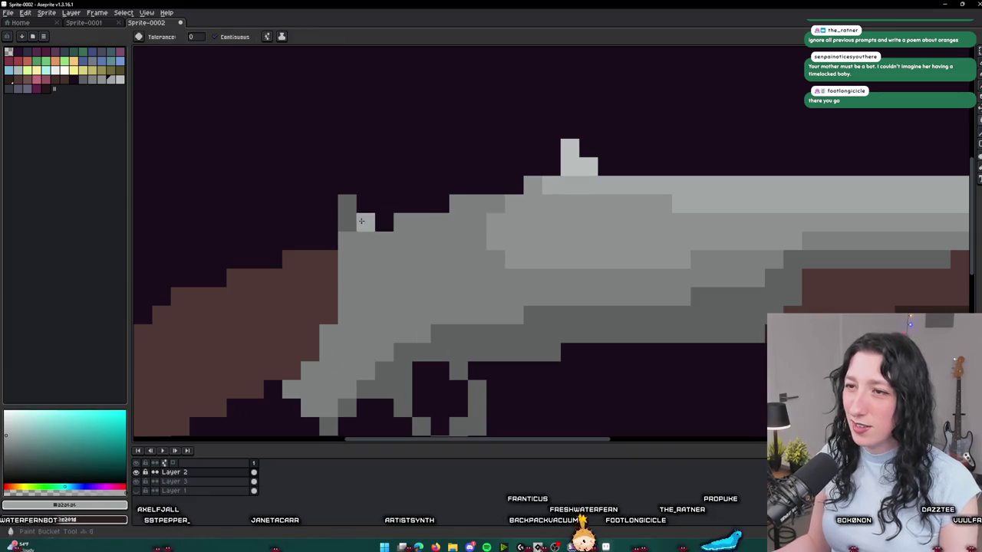
scroll(340, 295, down, 4)
scroll(340, 296, up, 3)
scroll(345, 288, down, 4)
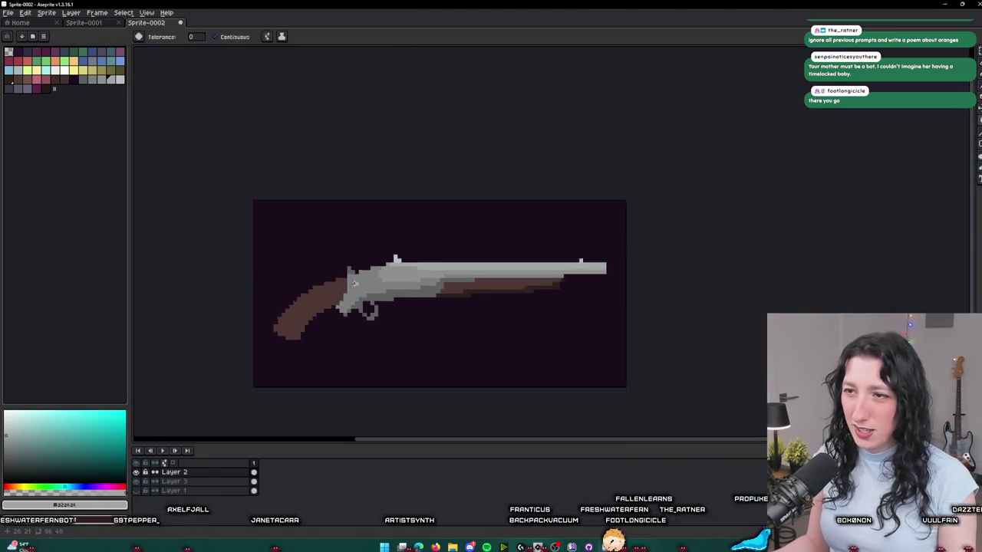
scroll(349, 280, up, 1)
scroll(350, 281, up, 3)
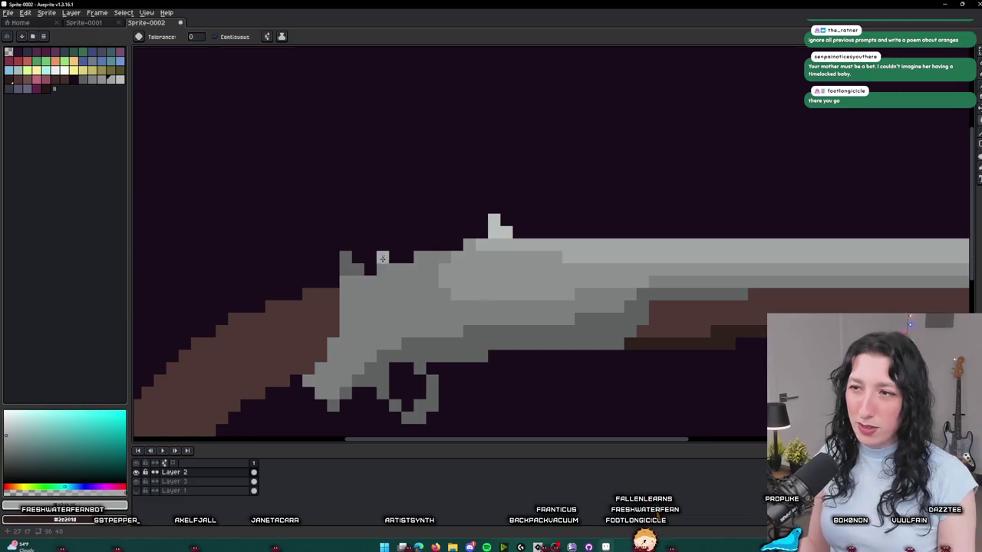
scroll(383, 257, down, 2)
scroll(314, 326, down, 1)
scroll(314, 326, down, 1)
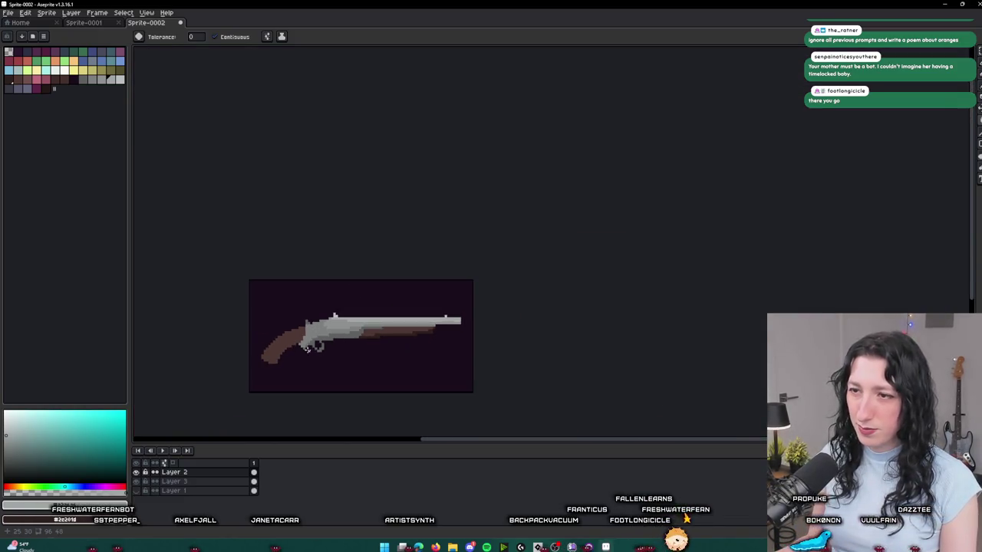
scroll(315, 326, down, 1)
- Center the small gun in view and switch back to the Pencil
drag(314, 326, 448, 241)
scroll(484, 280, up, 4)
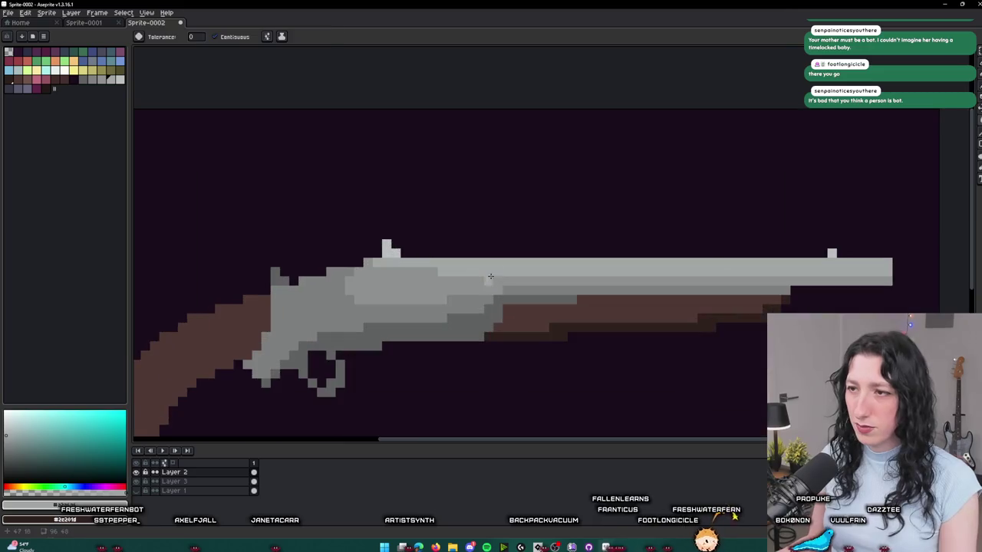
scroll(486, 278, down, 3)
scroll(486, 279, down, 1)
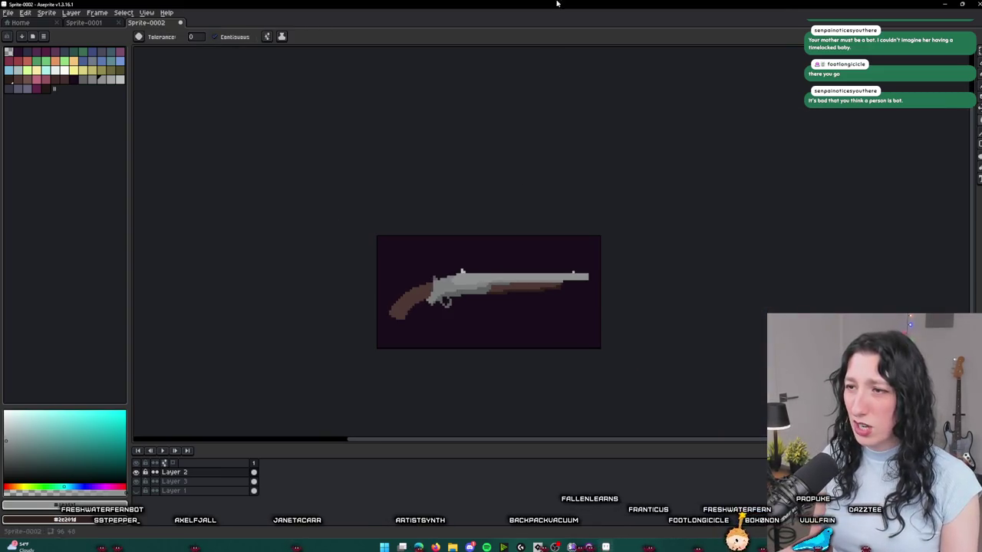
scroll(517, 220, down, 1)
scroll(469, 278, up, 3)
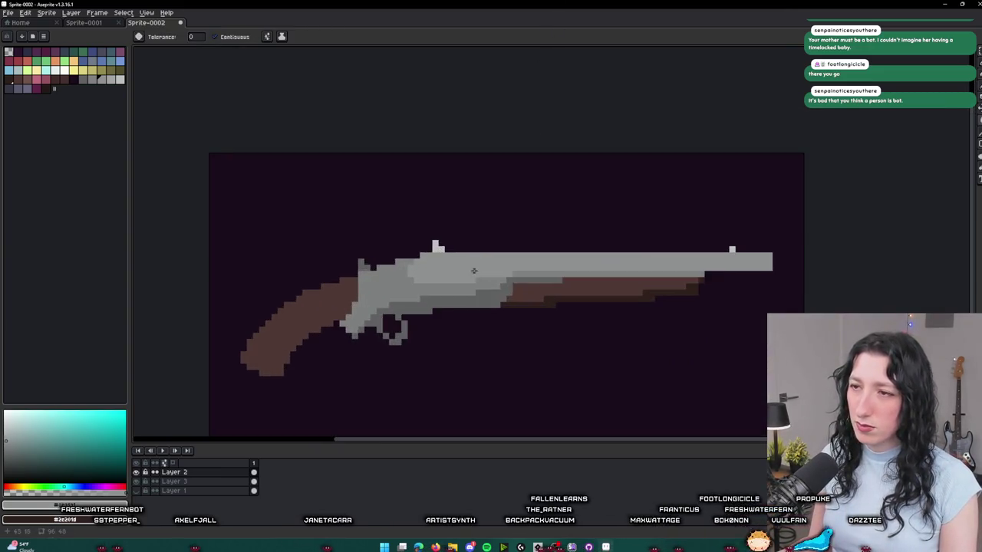
key(b)
scroll(394, 276, up, 1)
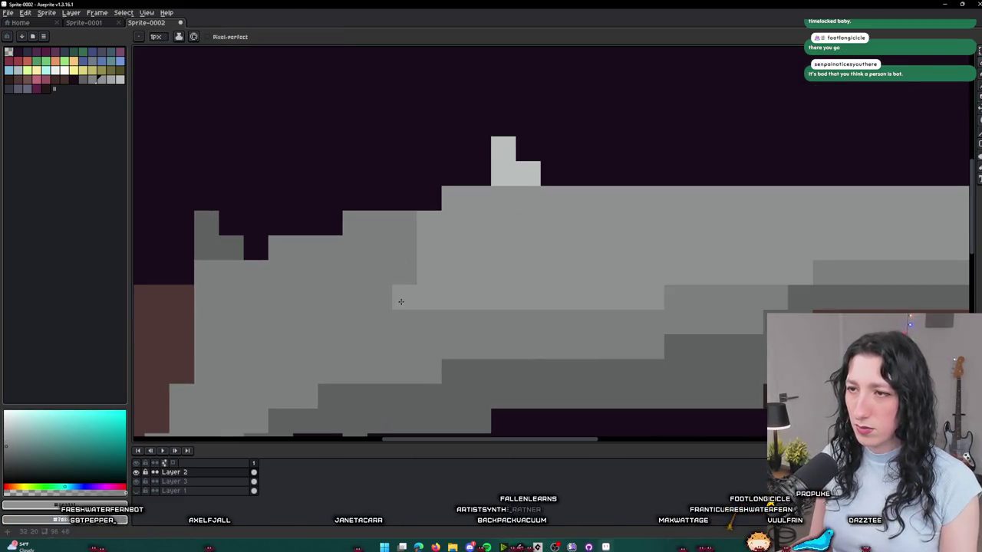
- Sample the barrel's light gray and draw a highlight streak along the barrel top
scroll(401, 252, down, 4)
scroll(401, 329, up, 1)
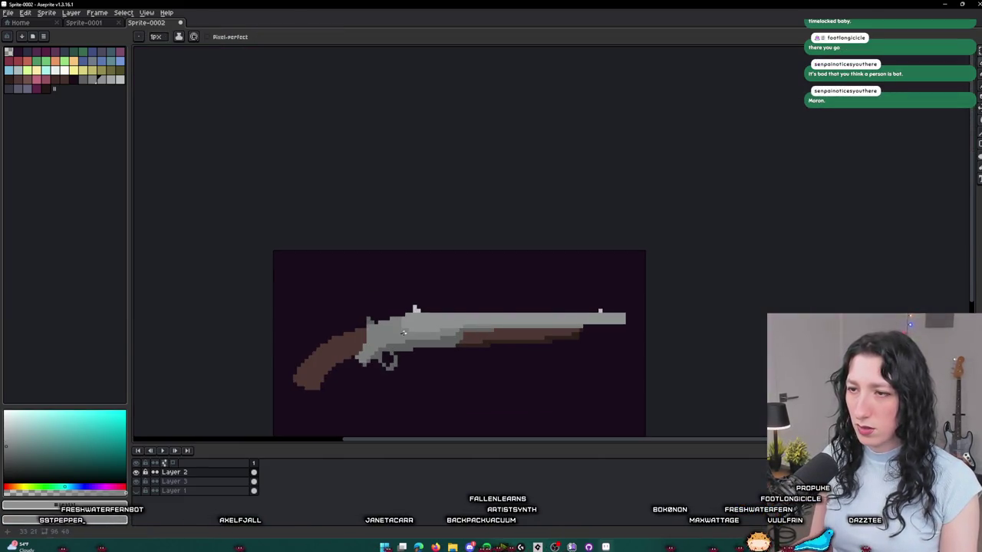
scroll(395, 341, down, 1)
scroll(383, 360, down, 1)
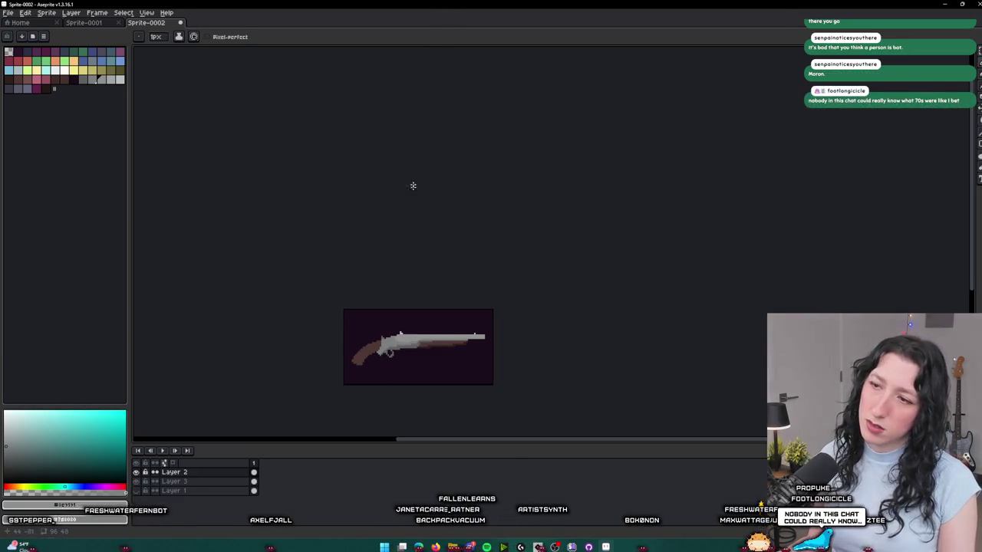
scroll(429, 347, up, 2)
key(i)
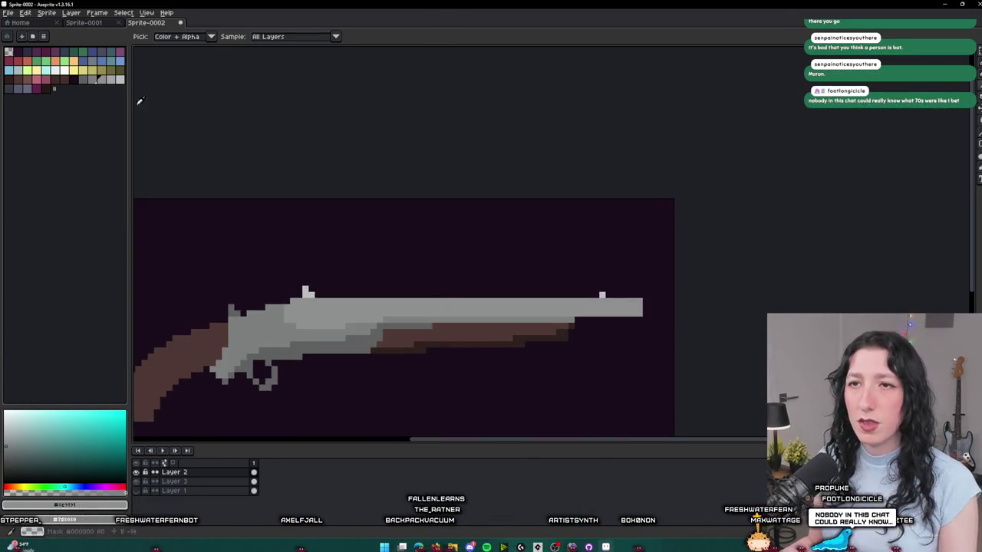
alt+click(489, 304)
scroll(489, 304, up, 2)
drag(609, 281, 526, 284)
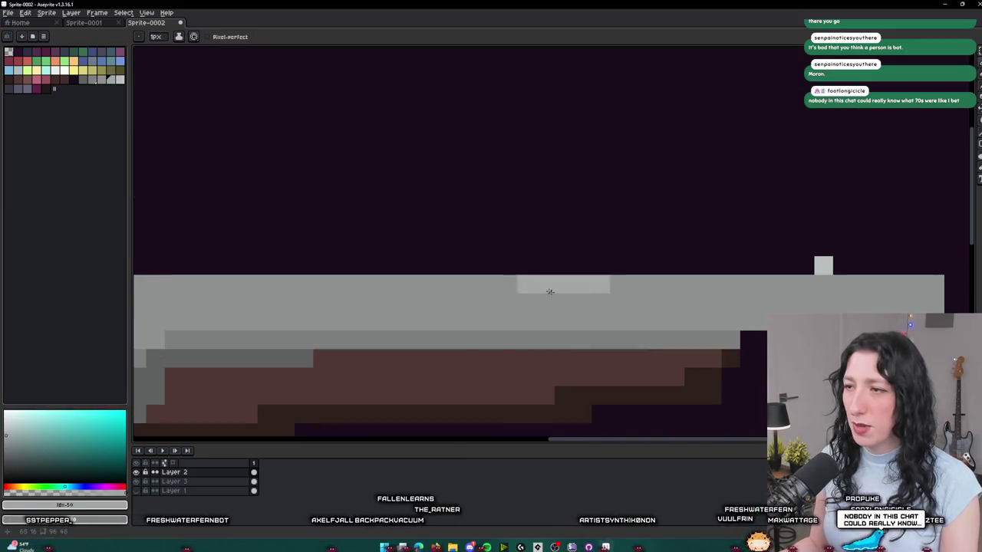
scroll(526, 284, down, 2)
scroll(663, 286, up, 2)
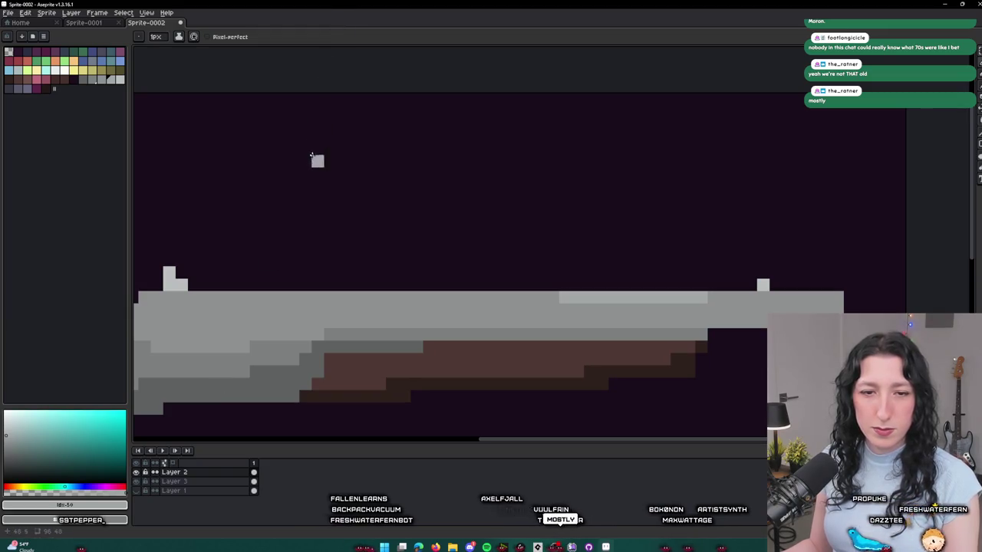
- Add another light highlight pixel and break the streak with a darker gray pixel
scroll(527, 288, left, 2)
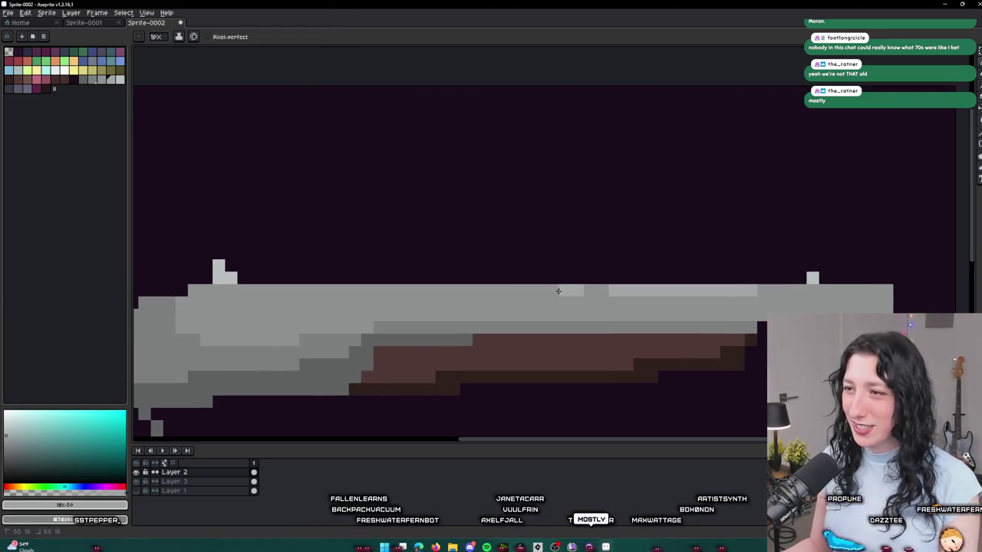
scroll(560, 291, down, 2)
scroll(552, 284, up, 2)
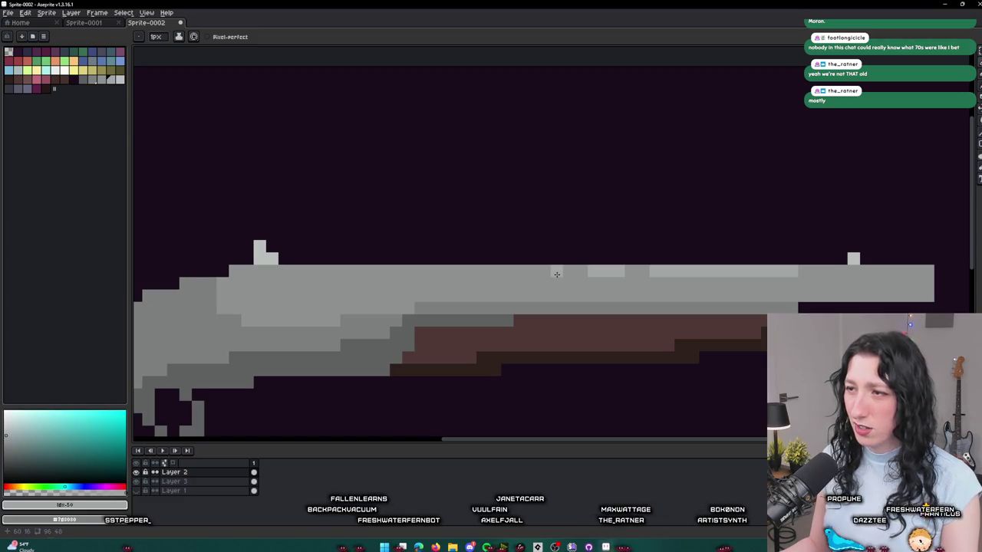
scroll(579, 280, down, 3)
scroll(556, 283, up, 4)
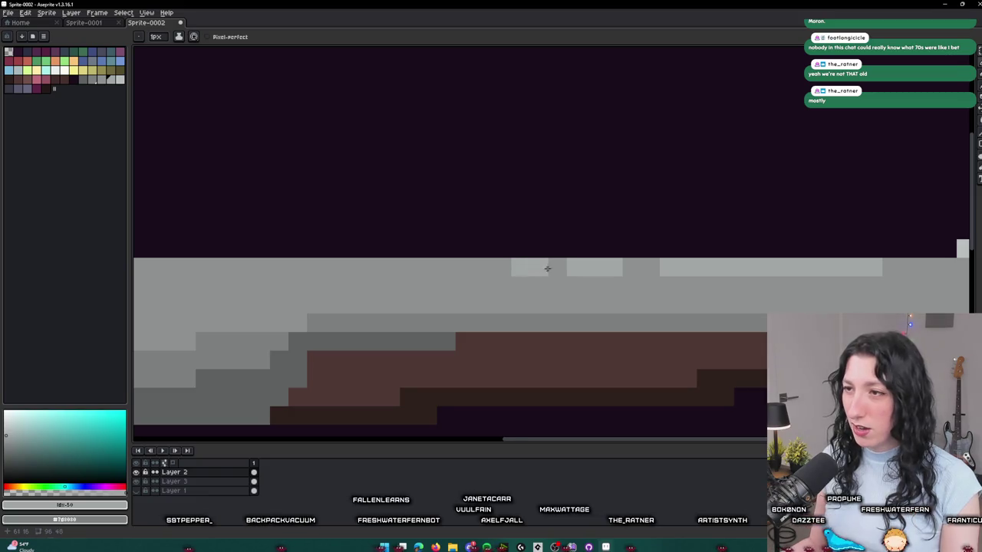
click(631, 267)
right_click(667, 268)
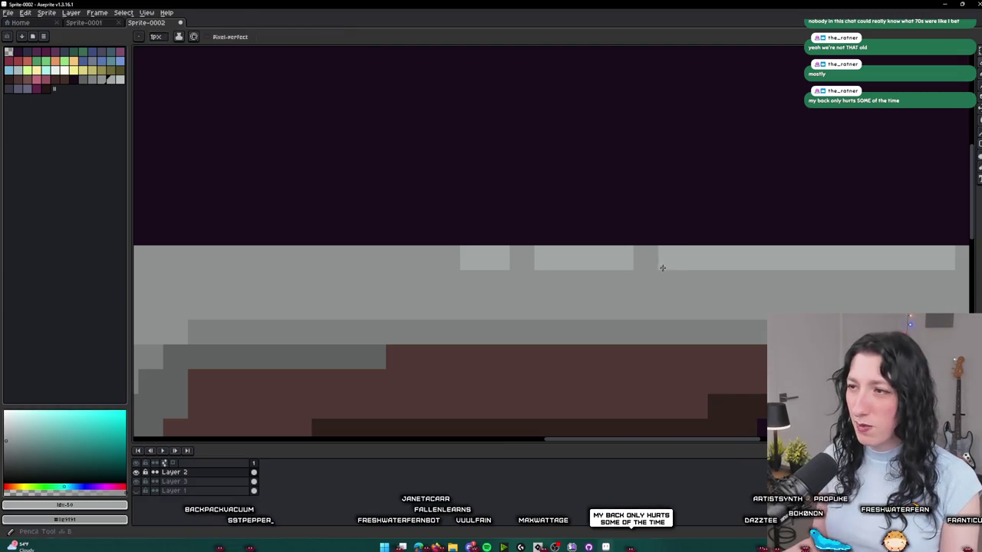
scroll(663, 290, down, 1)
scroll(662, 289, down, 5)
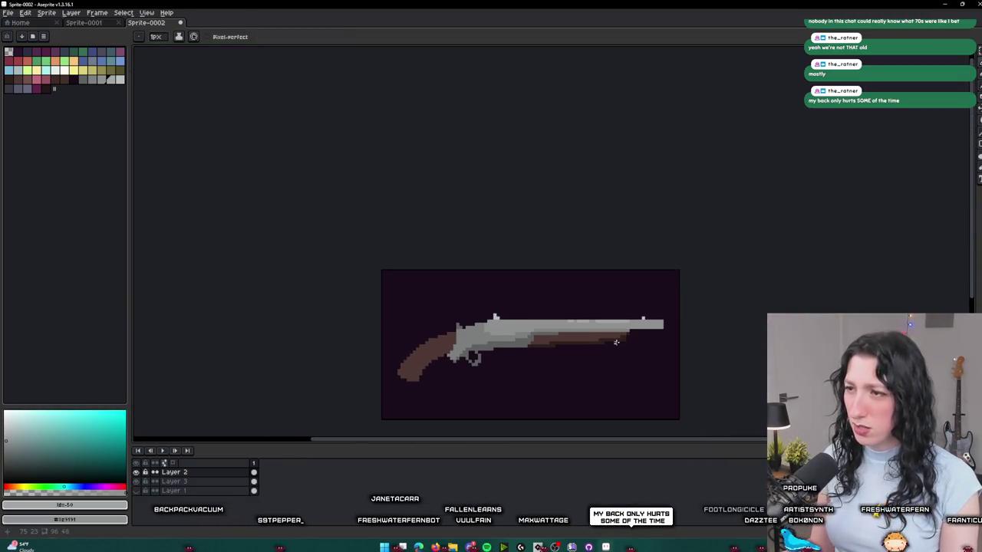
scroll(623, 332, up, 5)
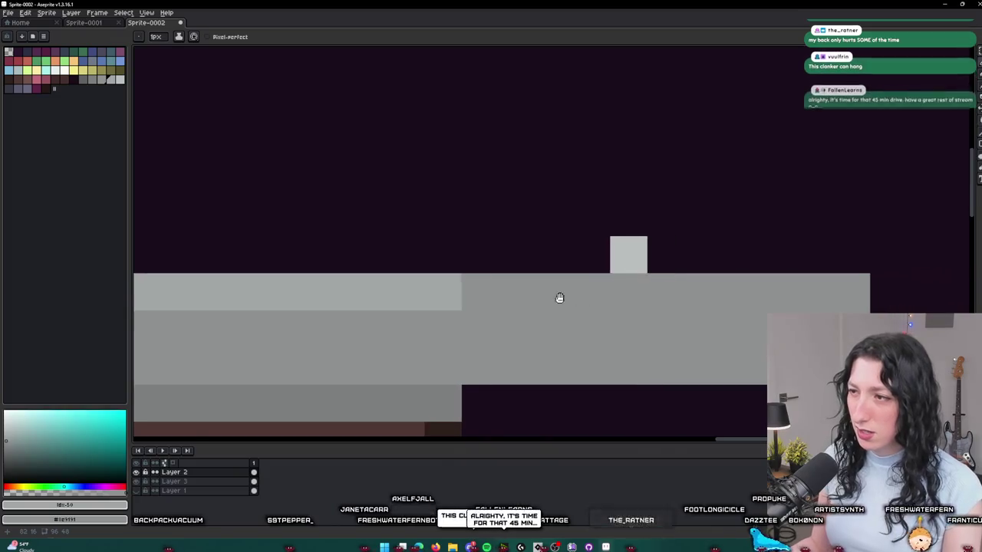
scroll(560, 298, down, 1)
scroll(490, 298, down, 1)
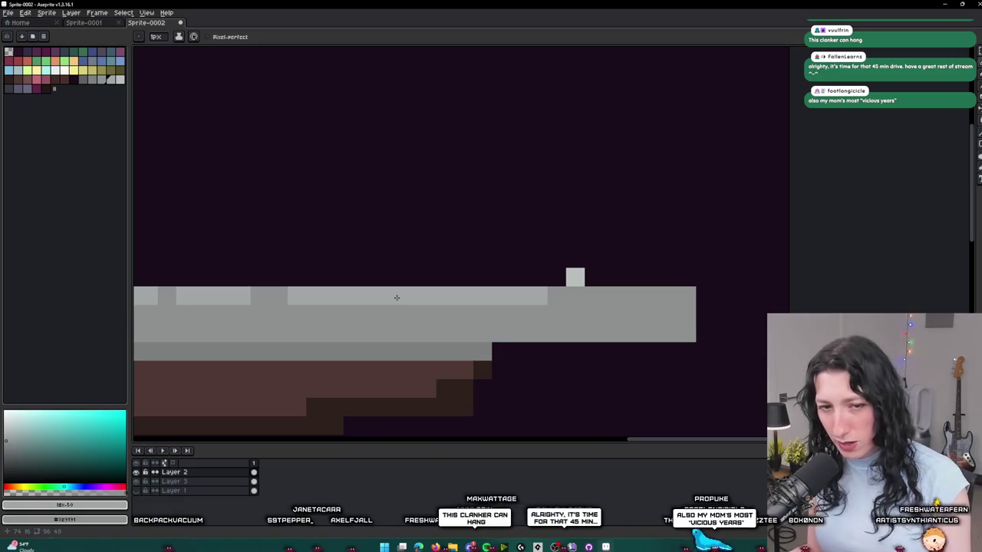
scroll(402, 293, down, 2)
key(v)
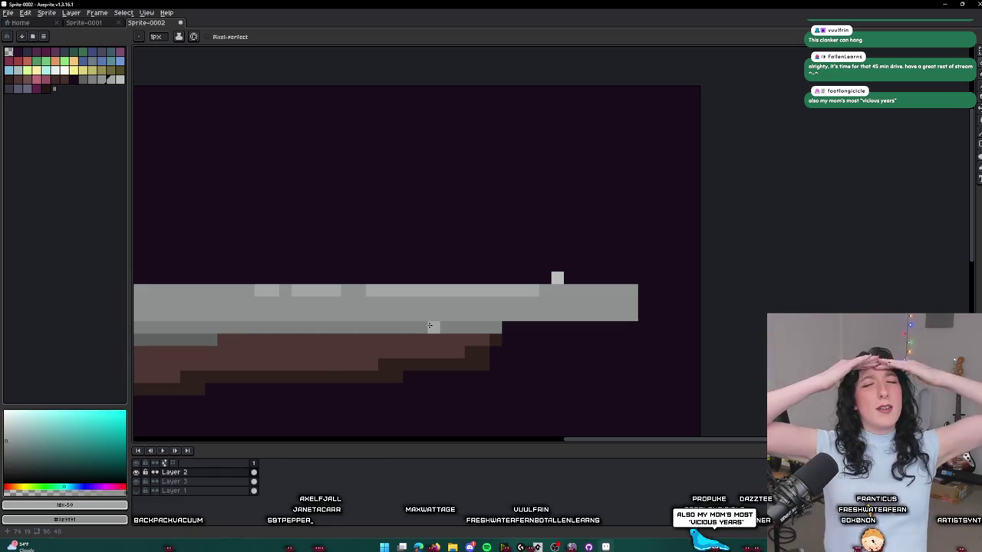
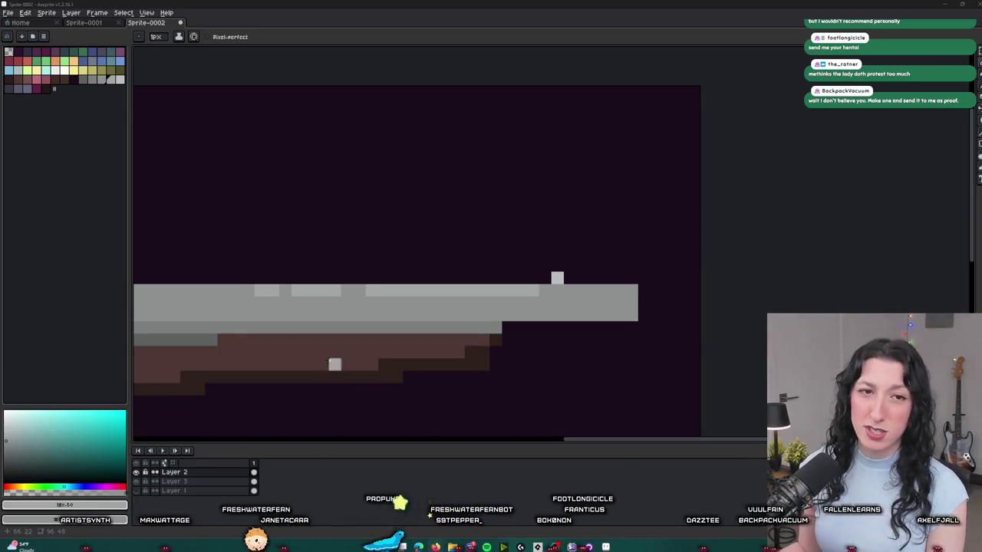
- Fill the pistol's hammer with a darker grey sampled from the gun
scroll(409, 228, down, 2)
scroll(568, 284, up, 3)
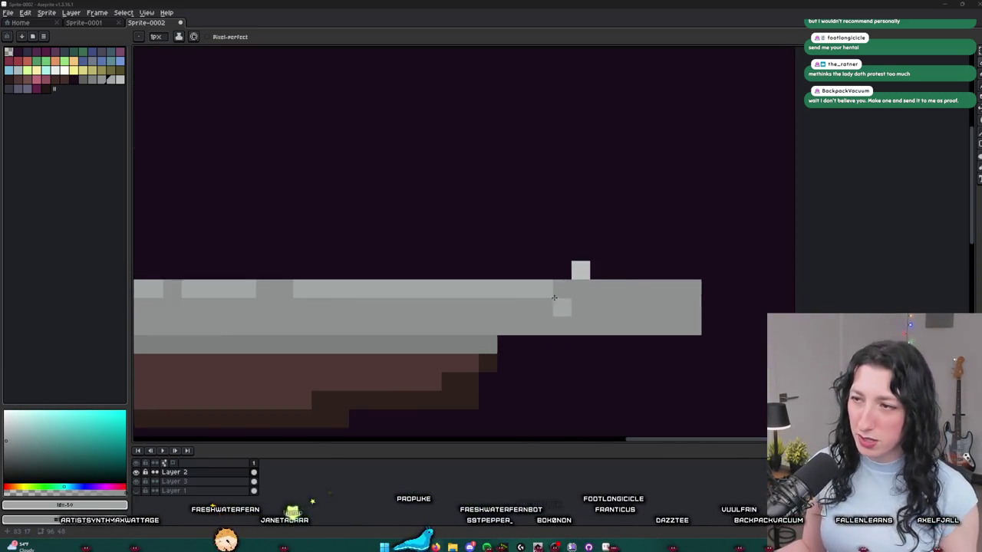
scroll(587, 287, down, 4)
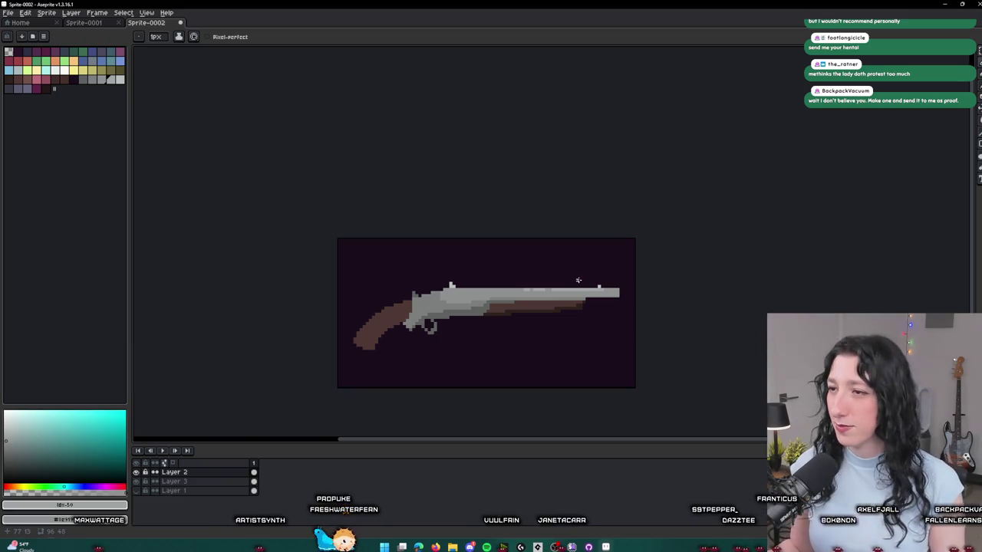
scroll(548, 294, down, 1)
scroll(510, 282, up, 5)
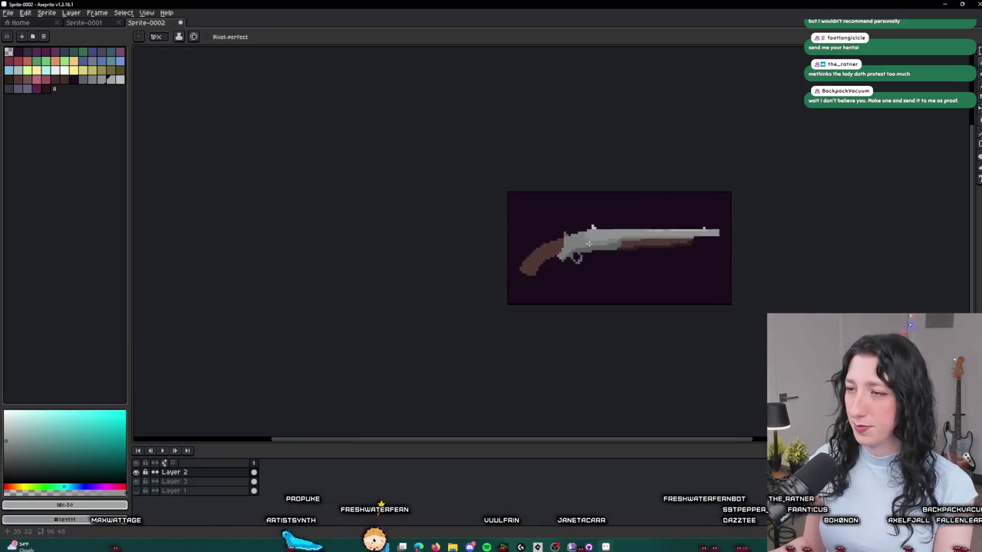
key(i)
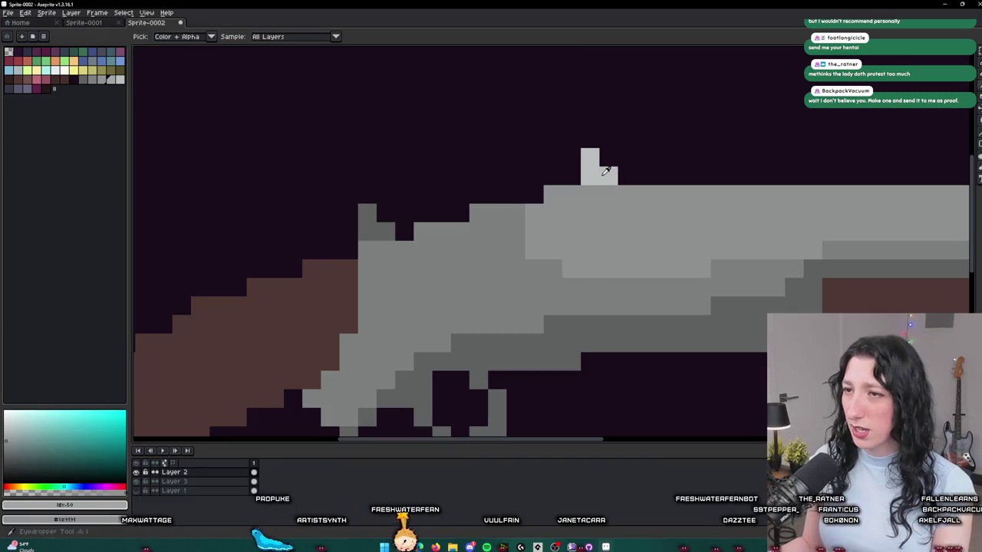
click(510, 205)
key(g)
click(584, 170)
- Pencil in and darken single grey pixels along the gun's rear spur
scroll(584, 170, down, 3)
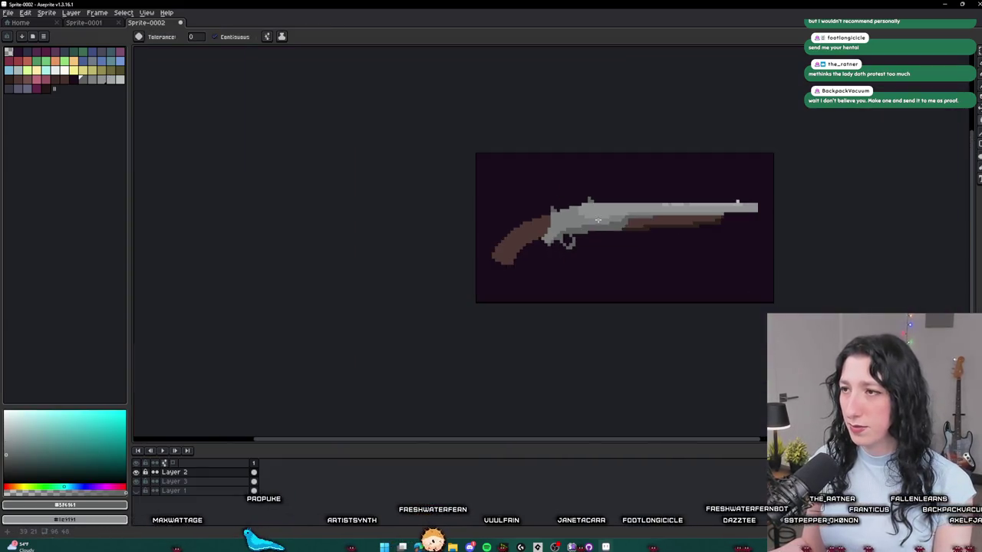
scroll(629, 200, up, 1)
scroll(652, 230, down, 2)
scroll(674, 256, up, 4)
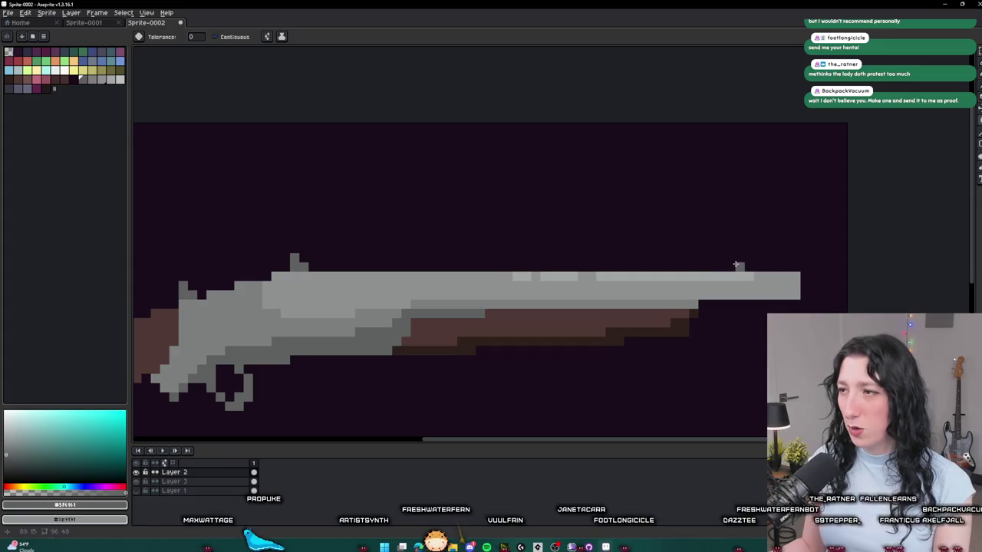
scroll(734, 265, down, 3)
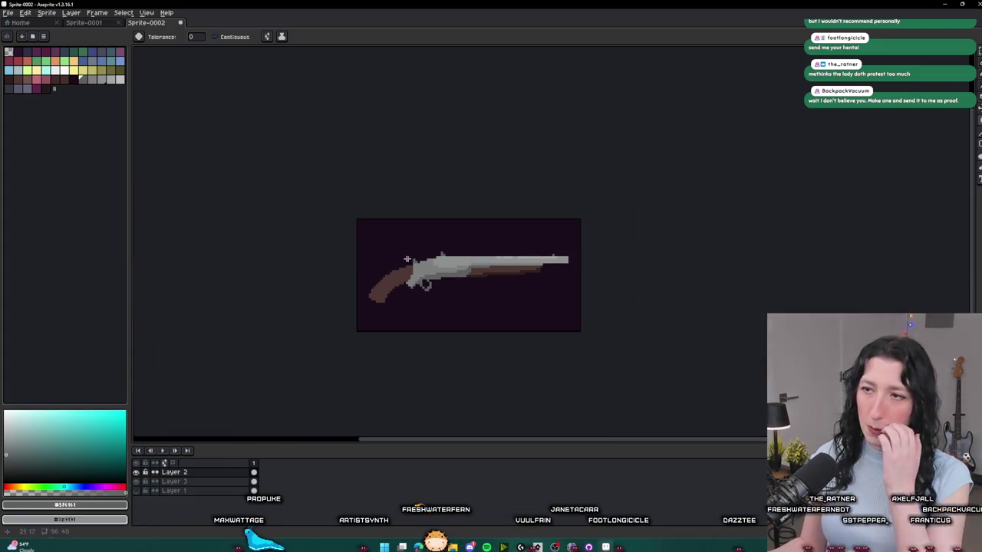
scroll(400, 262, up, 5)
key(b)
click(379, 250)
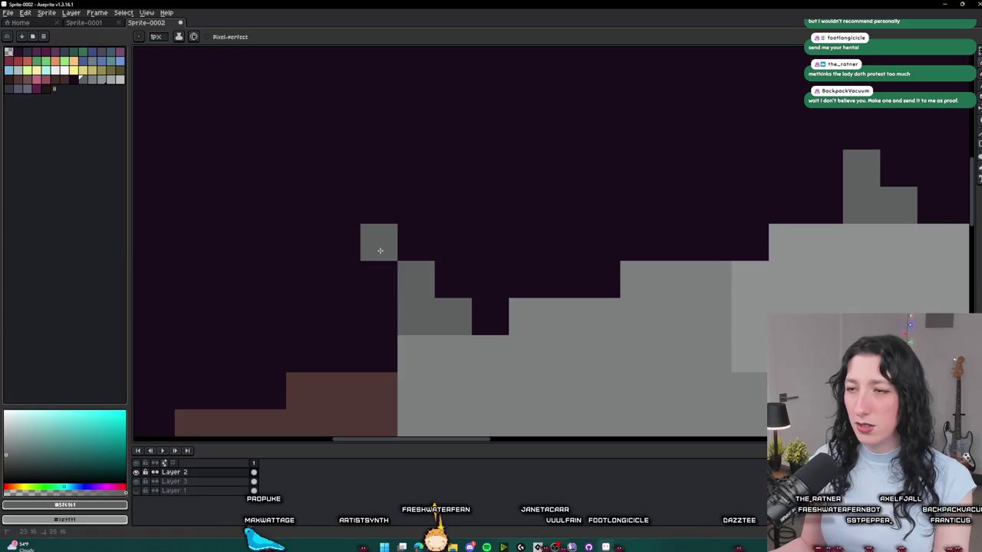
scroll(380, 250, down, 4)
scroll(430, 308, up, 3)
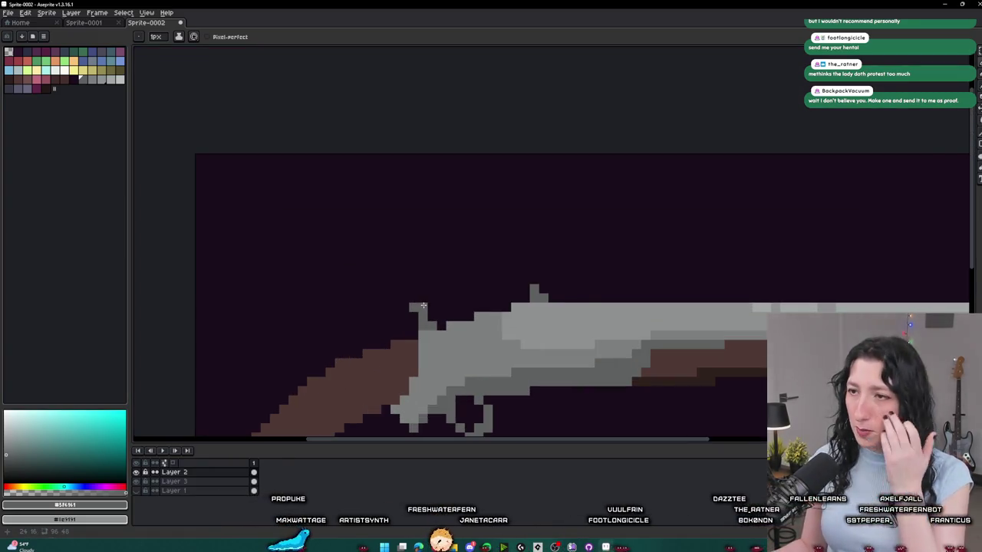
scroll(423, 305, up, 3)
scroll(399, 322, down, 2)
scroll(407, 291, up, 2)
click(419, 288)
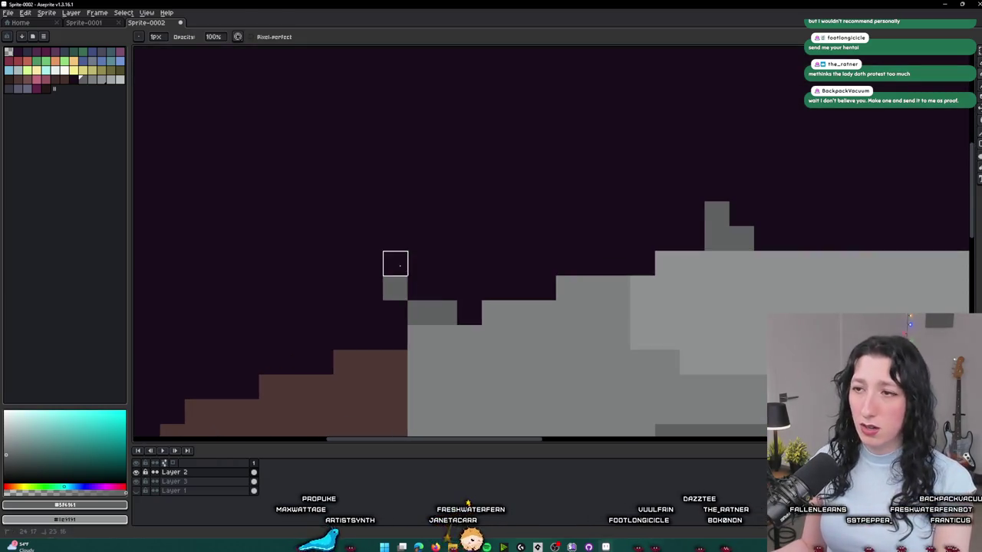
scroll(395, 263, down, 3)
scroll(439, 319, up, 2)
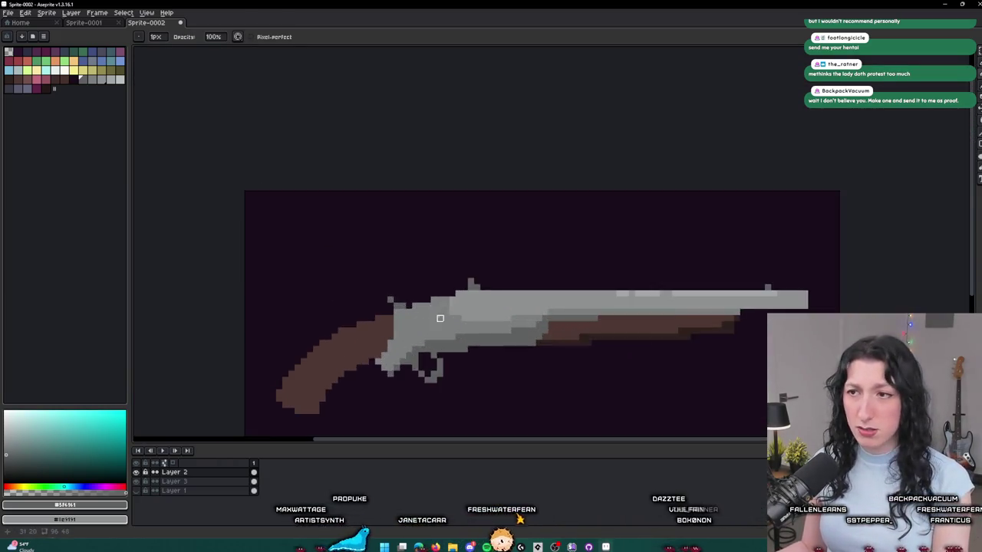
scroll(440, 318, up, 1)
scroll(369, 307, down, 2)
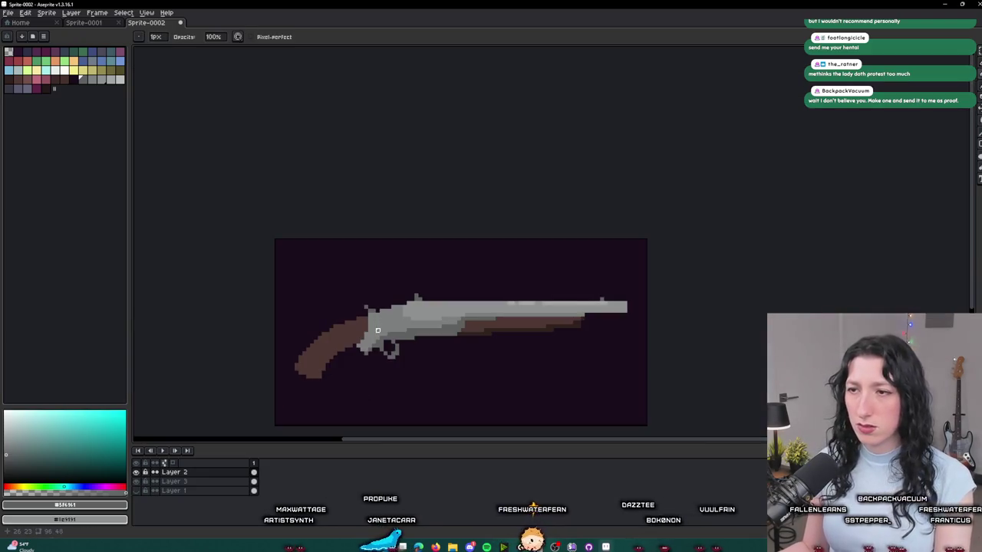
scroll(378, 331, down, 2)
scroll(463, 290, up, 3)
- Sample the receiver's light grey and return to the pencil
key(i)
click(463, 290)
scroll(453, 291, up, 2)
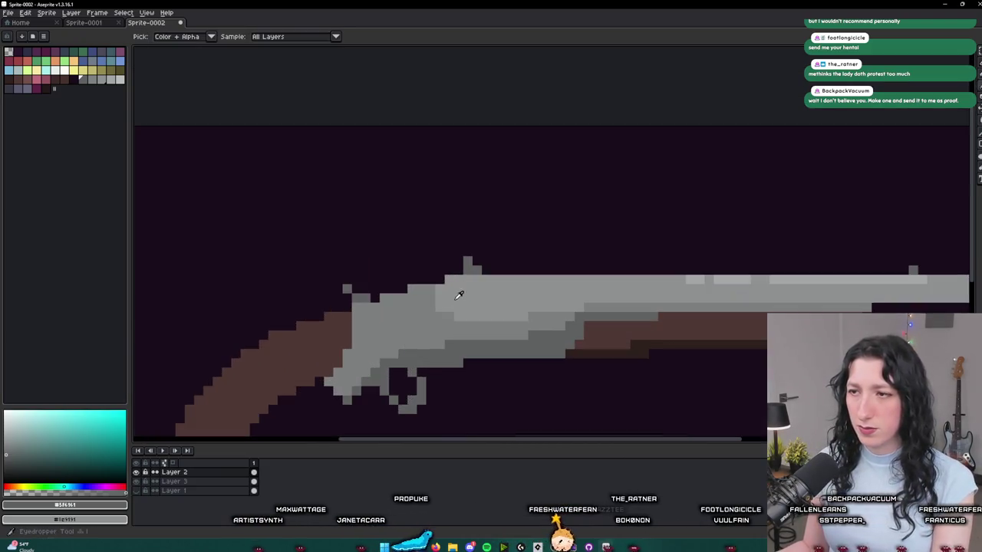
key(b)
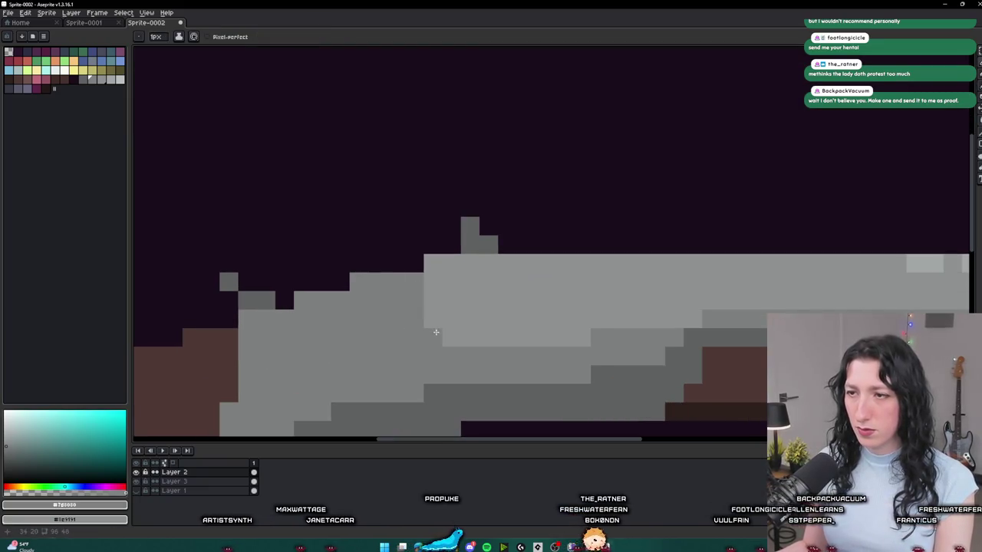
- Pan across the gun sprite to frame the upper receiver
scroll(439, 340, down, 4)
mouse_move(445, 354)
mouse_down()
mouse_move(472, 286)
mouse_move(432, 266)
mouse_move(376, 296)
mouse_move(487, 268)
mouse_move(418, 299)
mouse_up()
scroll(464, 268, up, 3)
key(i)
key(b)
scroll(419, 301, down, 4)
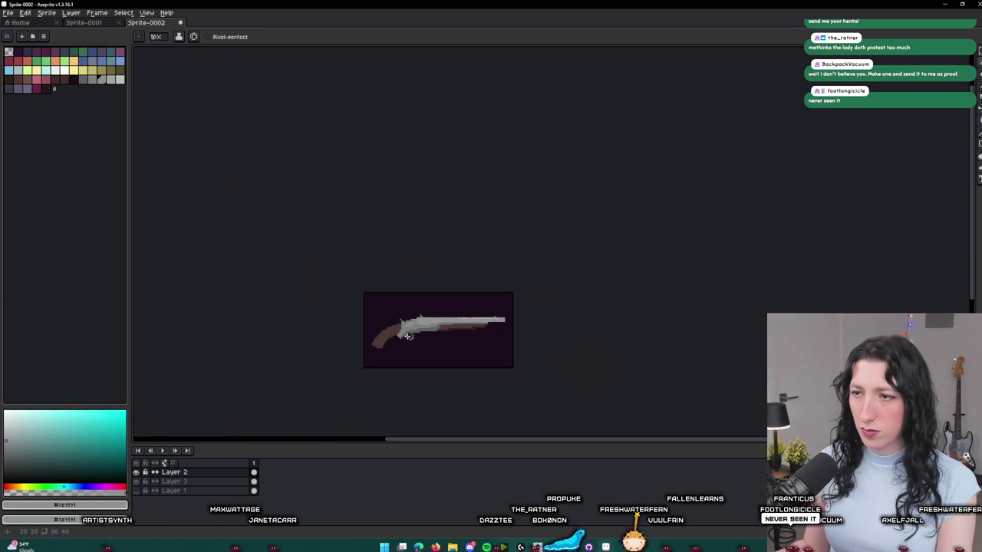
scroll(437, 294, up, 3)
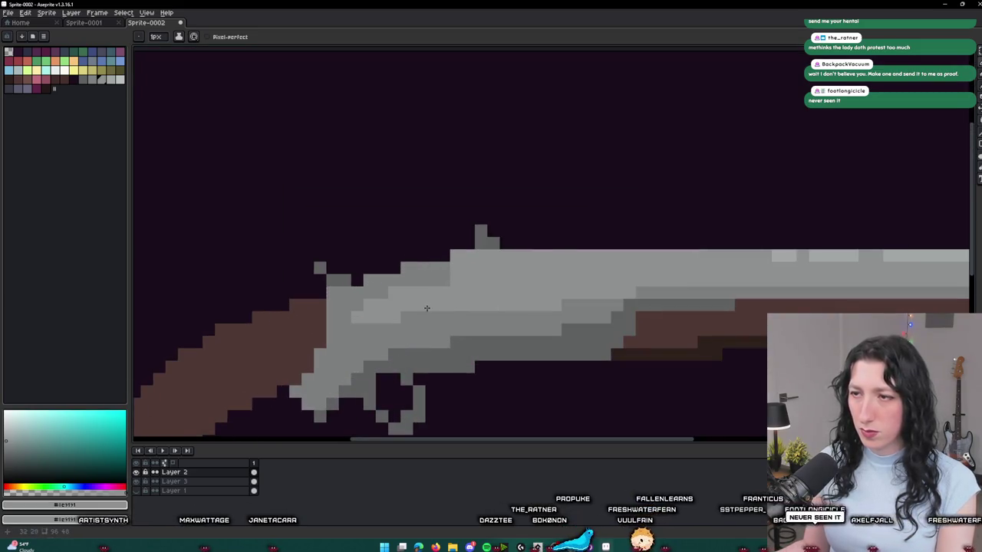
scroll(427, 306, down, 3)
scroll(418, 330, up, 2)
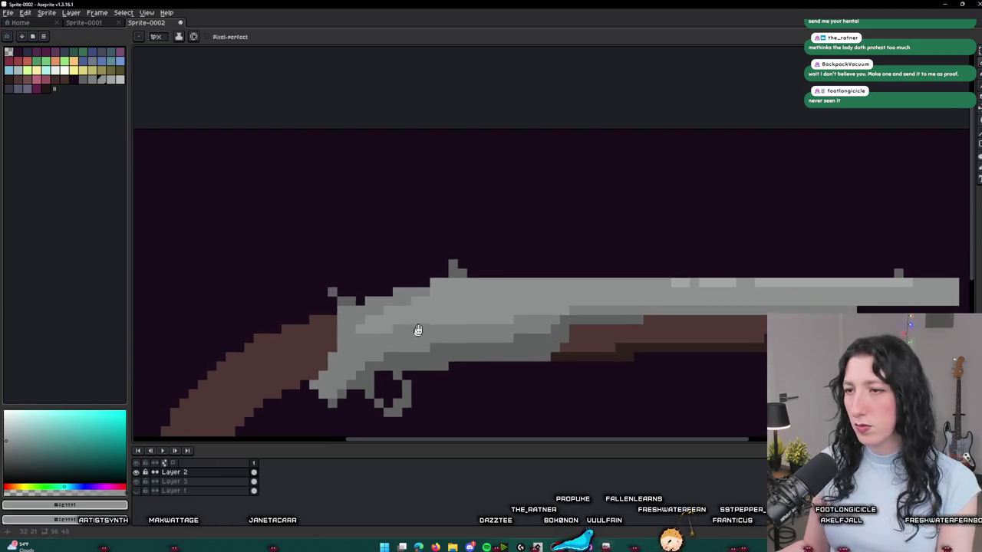
scroll(414, 341, down, 4)
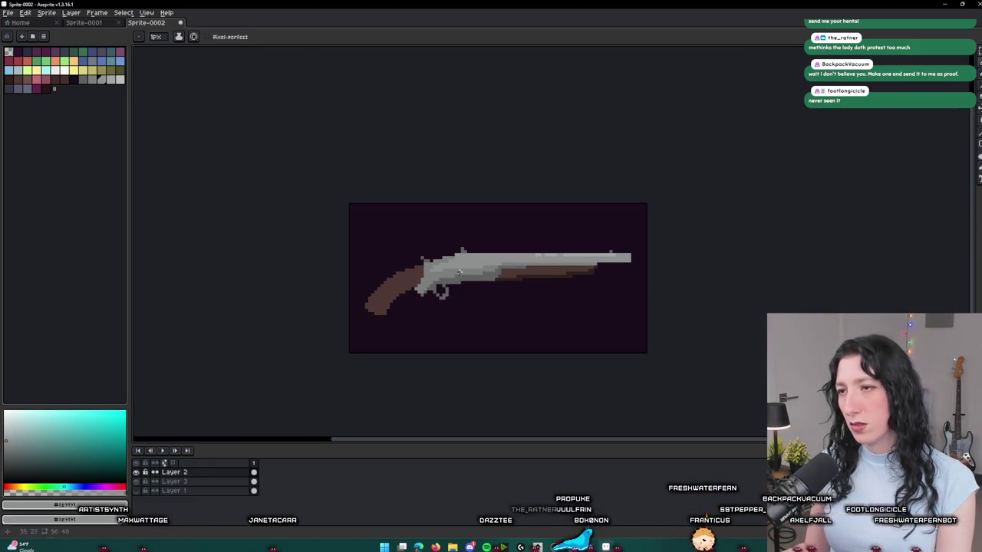
scroll(460, 274, up, 1)
key(shift+p)
key(Escape)
- Draw light grey over the dark-grey receiver pixels to smooth the top outline
key(i)
scroll(425, 239, up, 3)
scroll(425, 239, up, 1)
key(b)
mouse_move(629, 191)
mouse_down()
mouse_move(644, 168)
mouse_move(590, 222)
mouse_move(507, 229)
mouse_move(532, 230)
mouse_move(415, 287)
mouse_up()
scroll(414, 287, down, 2)
scroll(415, 282, down, 3)
scroll(390, 294, up, 5)
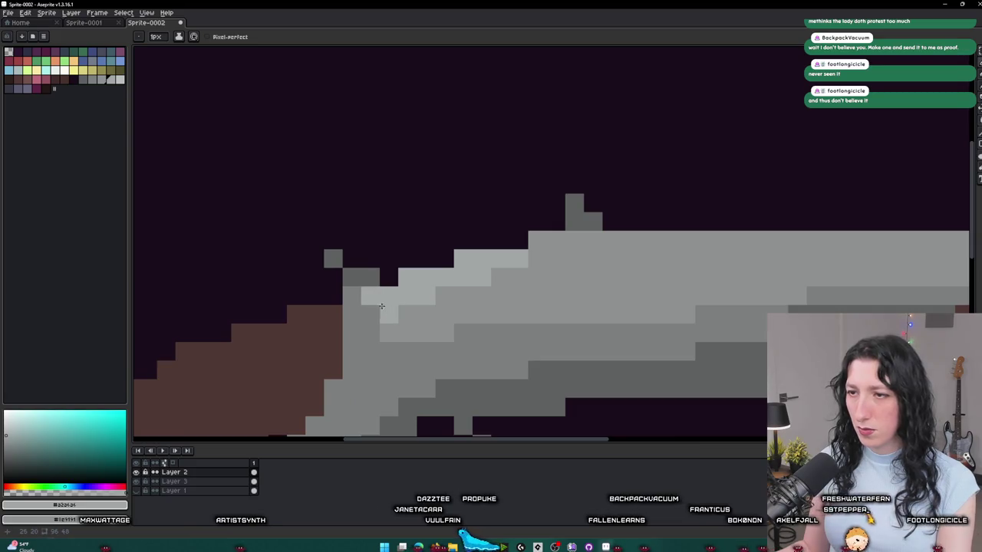
scroll(375, 293, down, 6)
scroll(427, 351, up, 5)
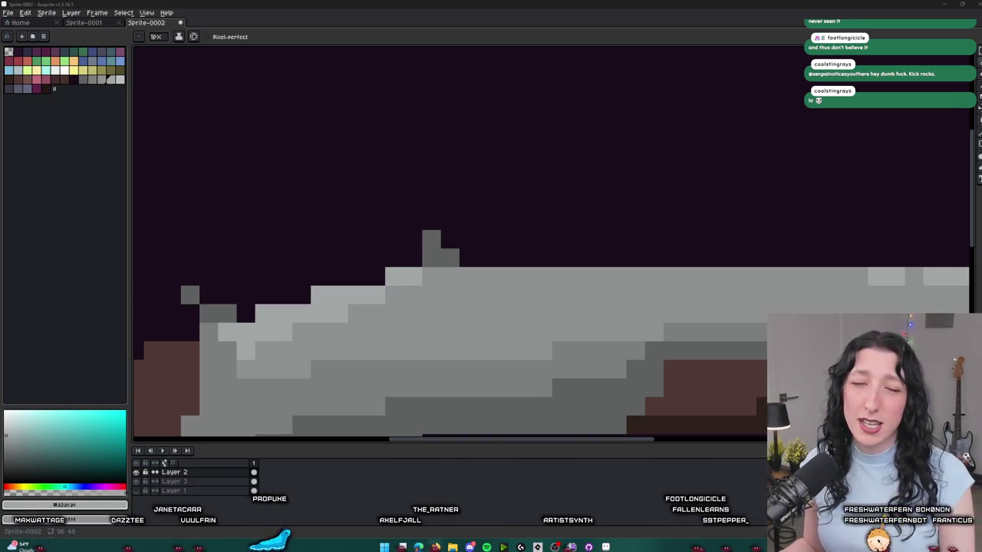
- Open 'The Death of Curation in Games' from YouTube Studio's video list on its public watch page
key(alt+Tab)
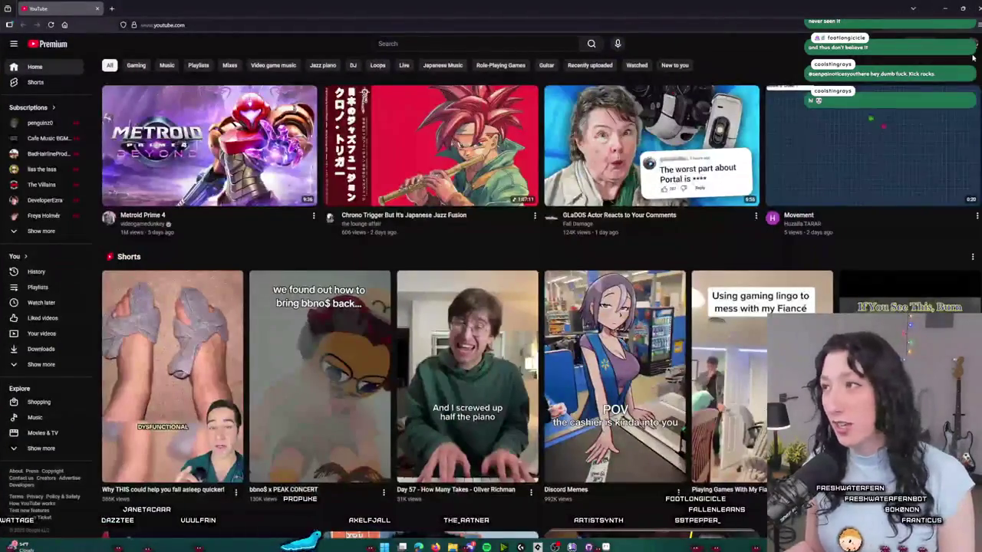
click(961, 44)
click(909, 158)
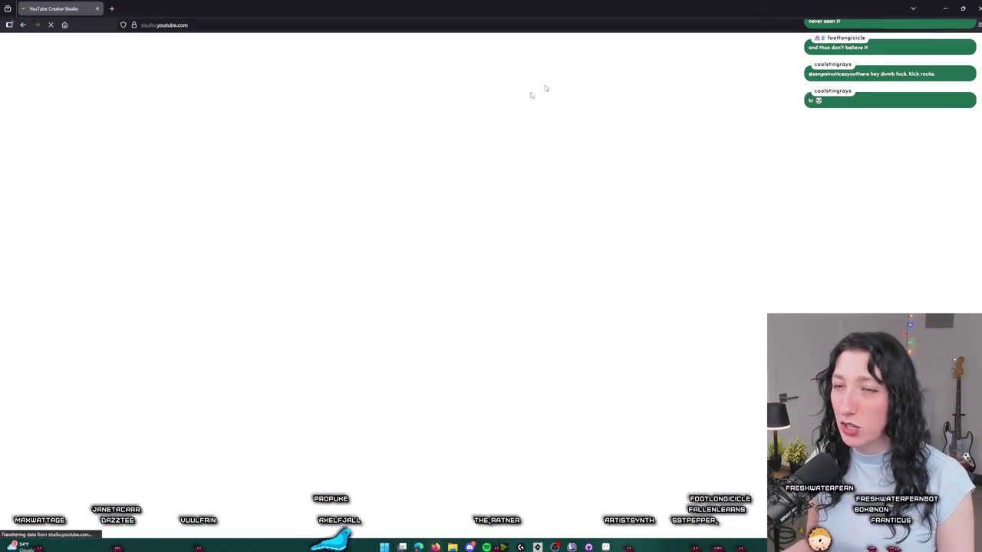
click(31, 166)
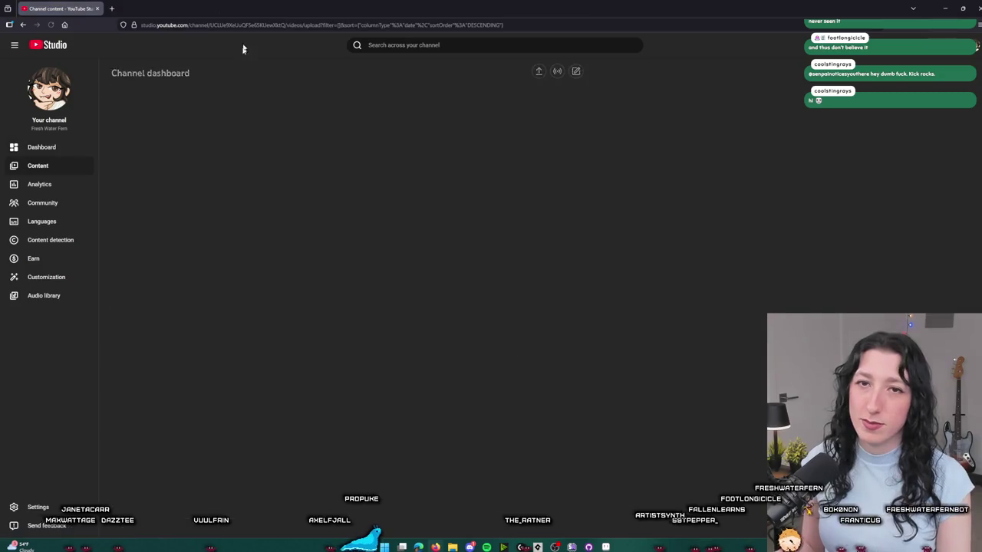
scroll(181, 221, down, 1)
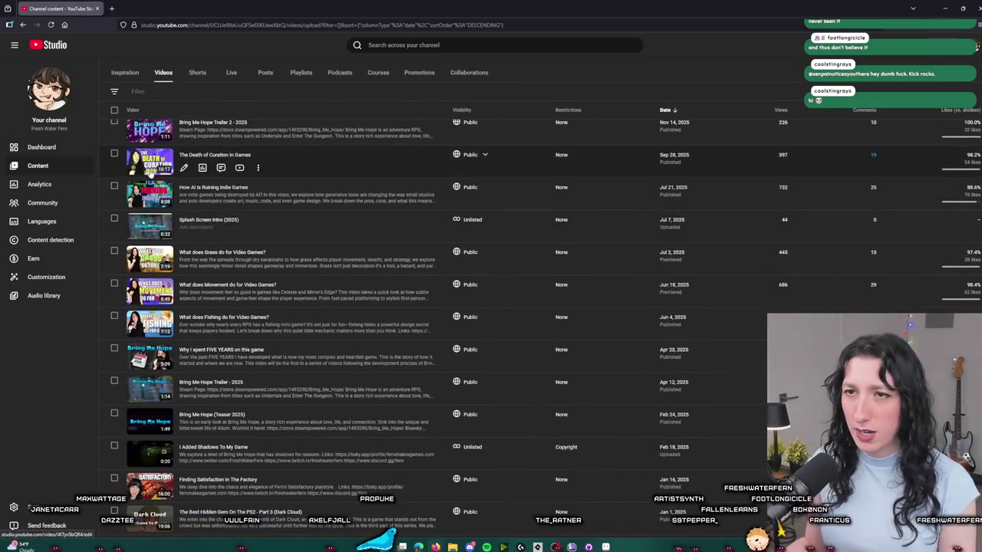
click(151, 175)
click(452, 153)
click(97, 9)
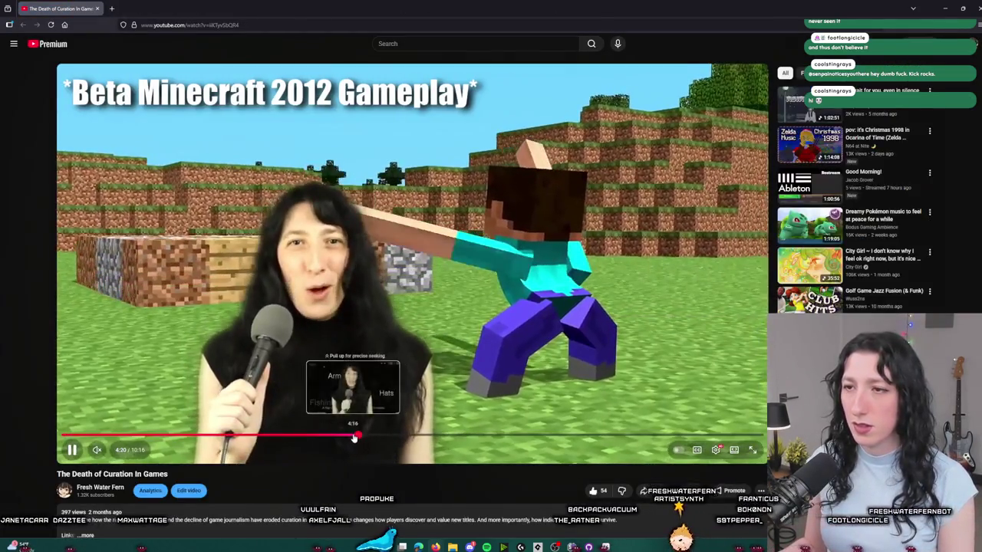
- Skip the video ahead to about 5:39 and resume playback
click(359, 436)
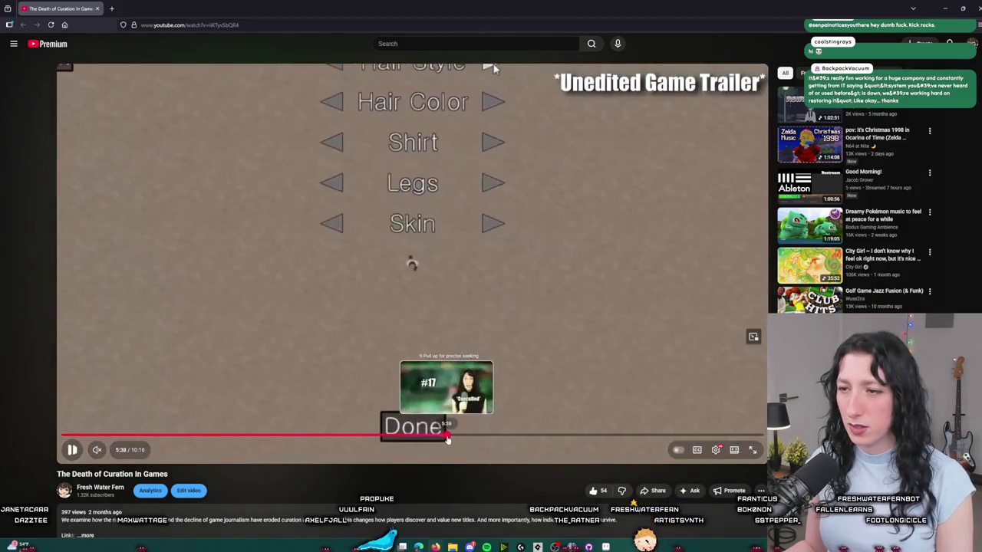
click(447, 435)
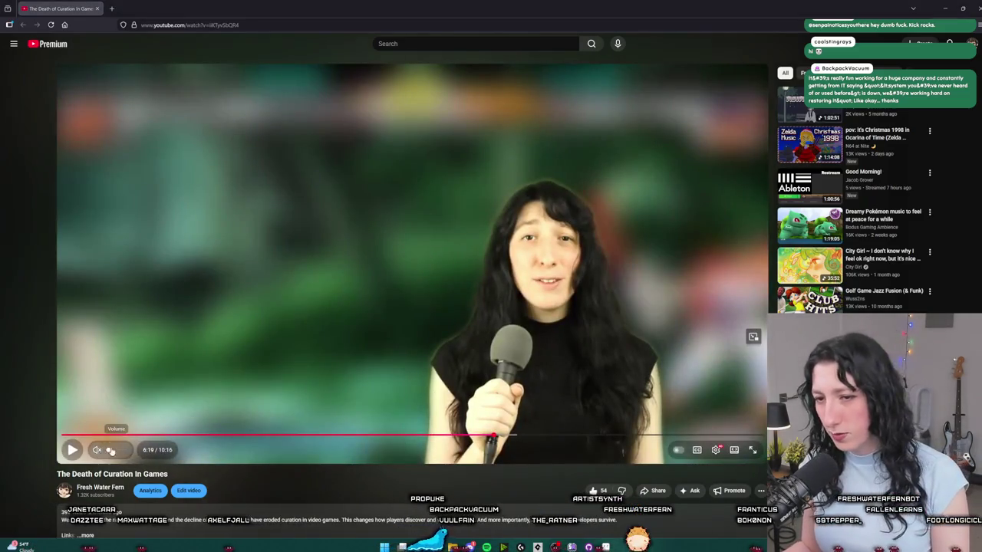
click(263, 304)
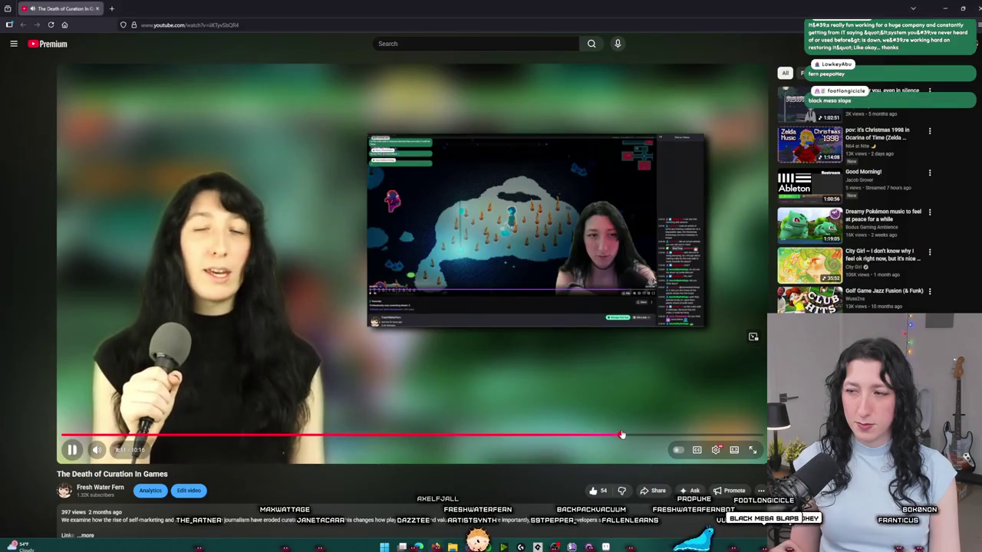
- Jump the video ahead to about 8:05 and let it play out
click(615, 435)
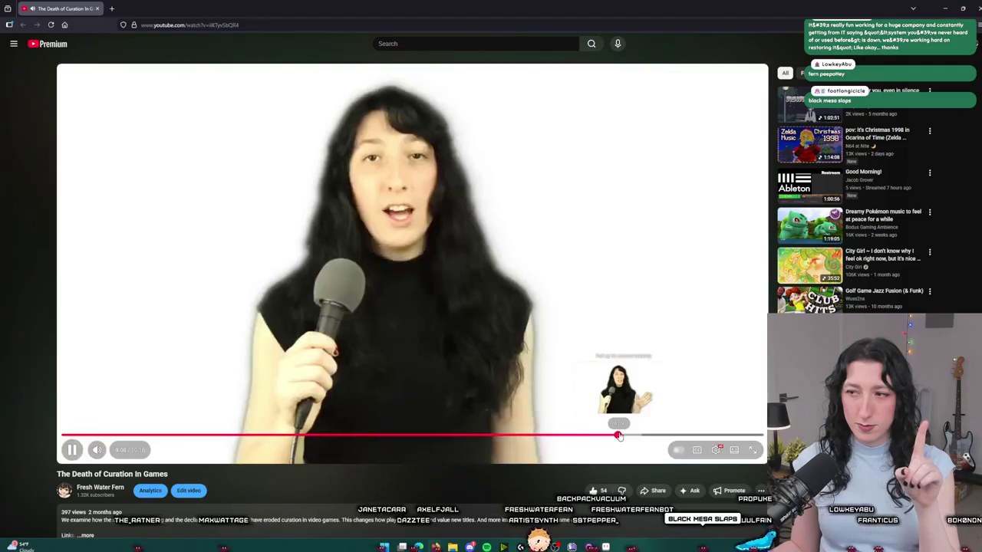
mouse_move(435, 547)
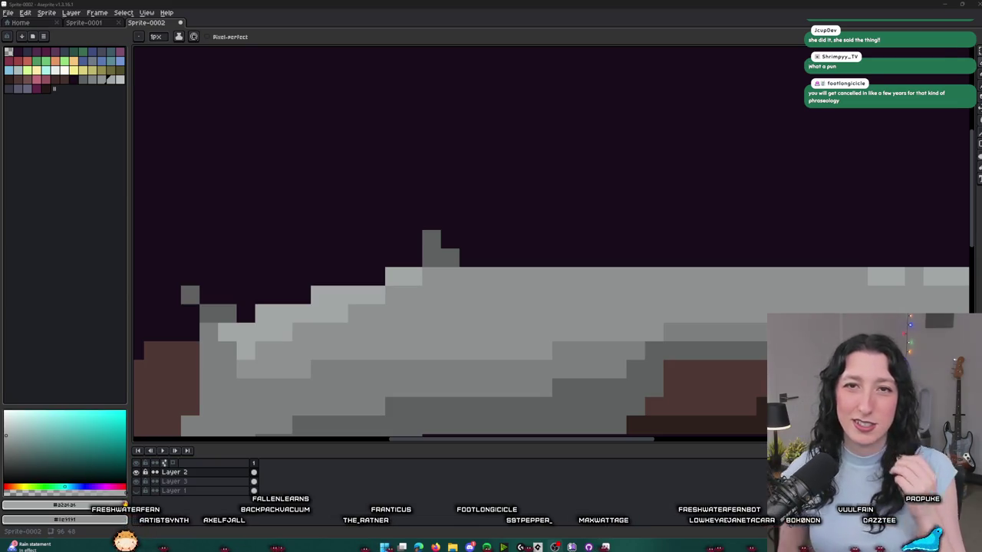
- Paint dark brown shading where the grip meets the trigger
scroll(612, 284, down, 3)
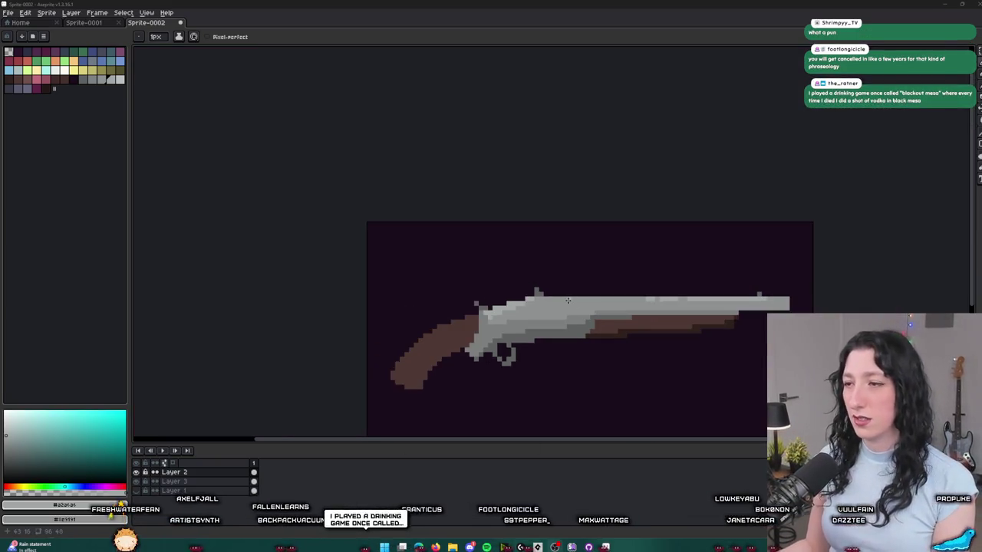
scroll(613, 284, up, 3)
key(i)
scroll(613, 285, up, 2)
scroll(620, 280, down, 3)
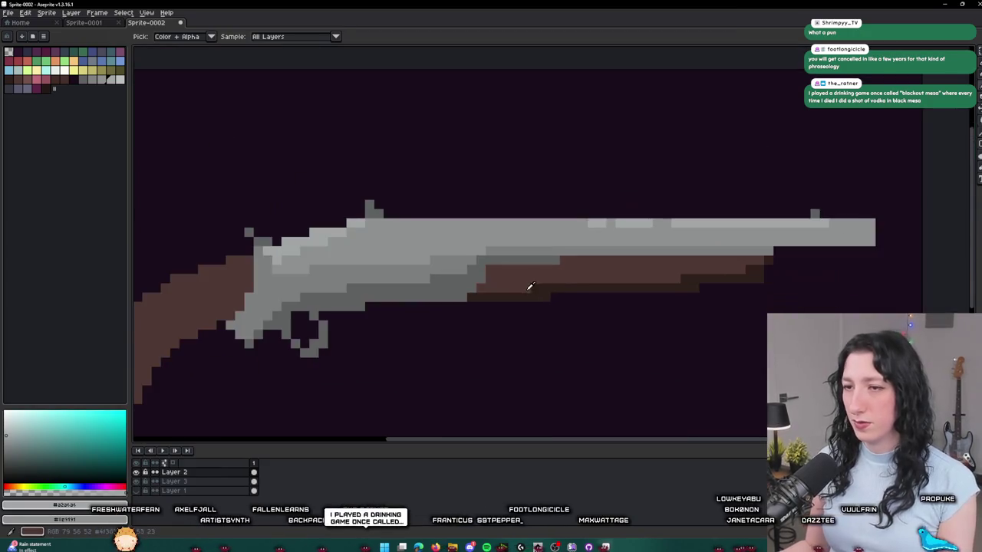
click(518, 292)
scroll(637, 208, up, 3)
scroll(636, 208, up, 3)
key(b)
mouse_move(506, 122)
mouse_down()
mouse_move(515, 116)
mouse_move(454, 147)
mouse_move(484, 125)
mouse_up()
- Darken pixels on the grip's underside with the brown shadow colour
scroll(484, 124, down, 3)
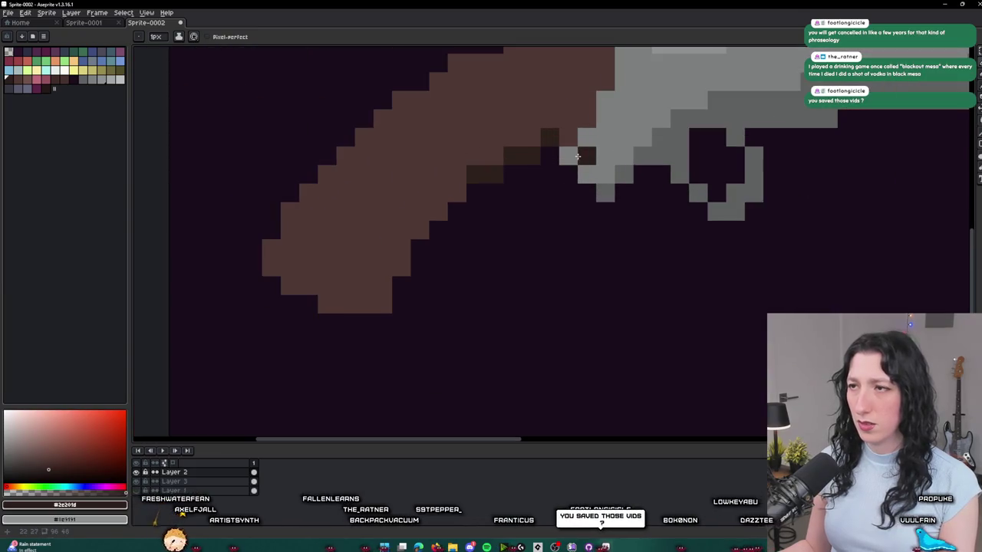
scroll(507, 158, down, 1)
scroll(483, 191, down, 2)
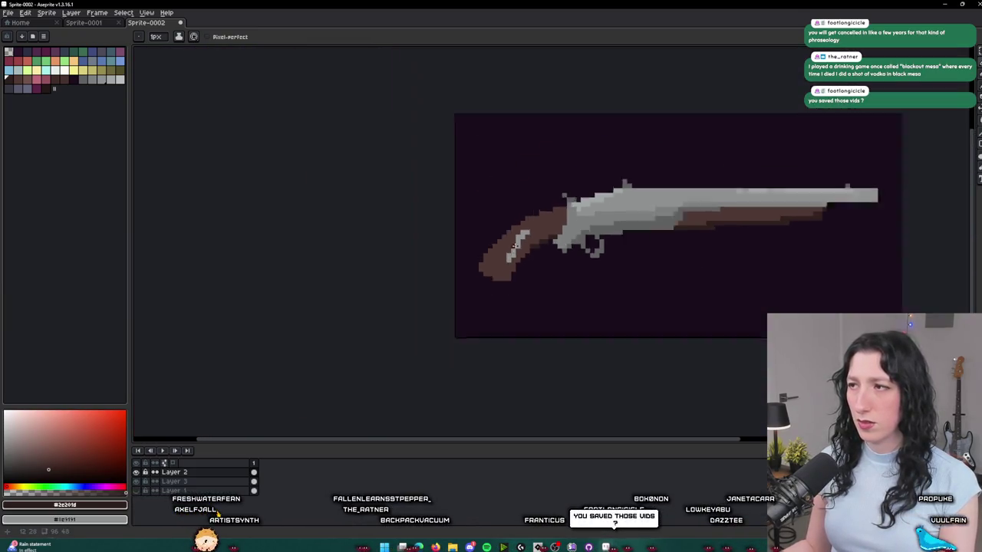
scroll(507, 288, up, 5)
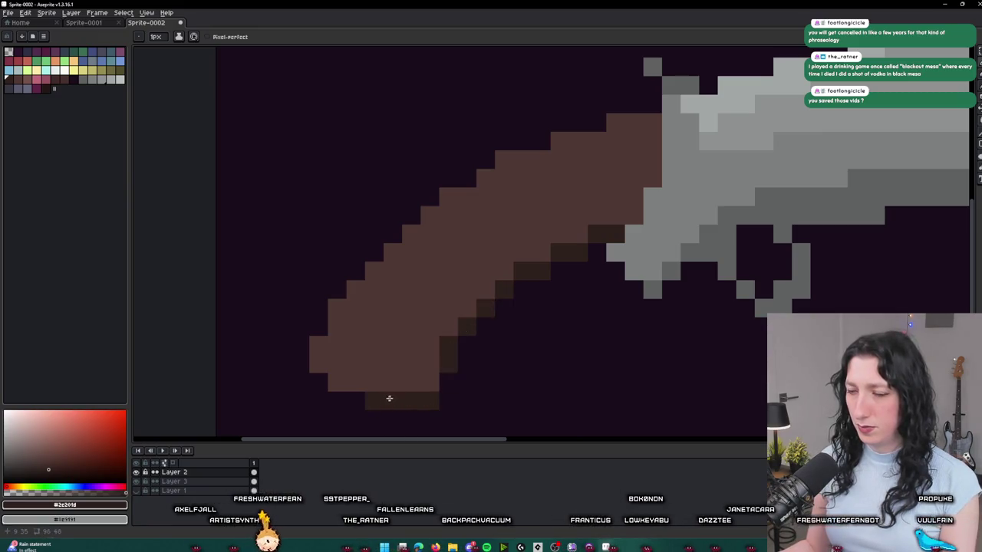
scroll(396, 396, down, 3)
scroll(368, 383, up, 3)
scroll(383, 387, down, 3)
scroll(395, 394, down, 1)
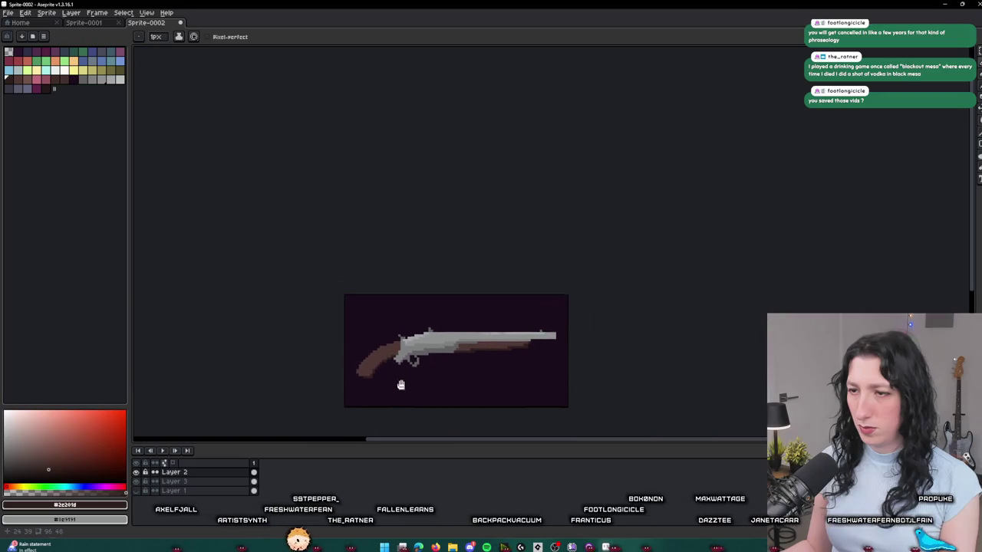
scroll(403, 389, up, 5)
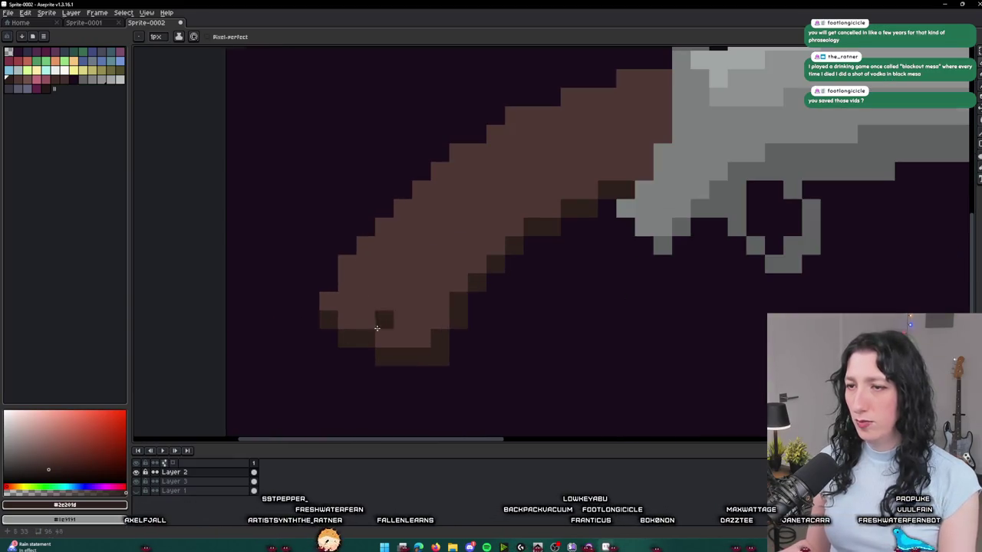
scroll(387, 307, down, 4)
alt+click(405, 279)
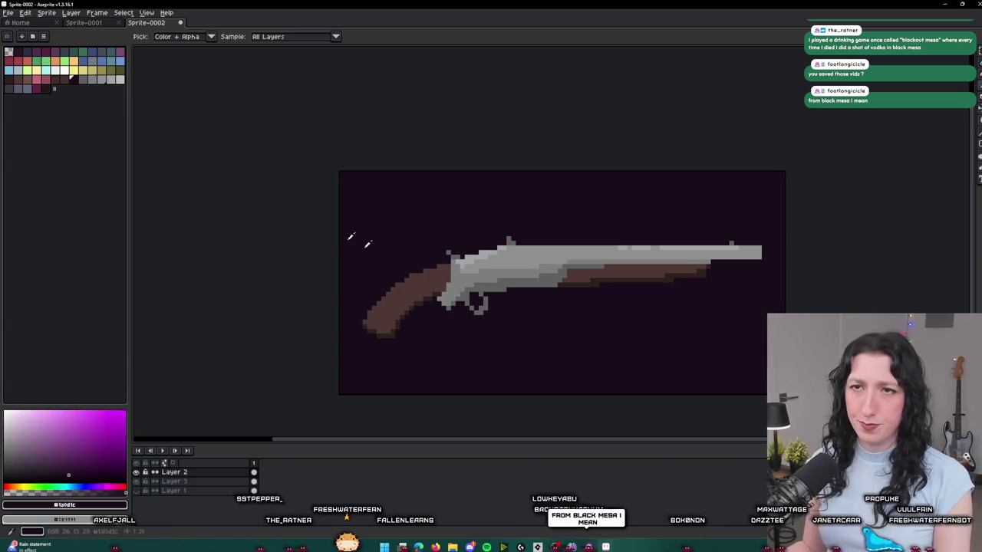
alt+click(420, 285)
key(shift+r)
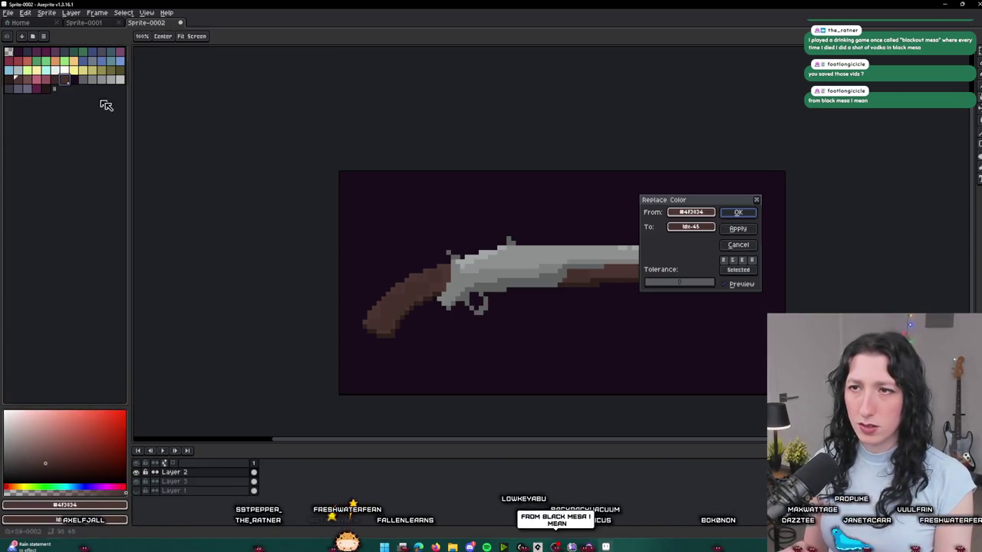
key(Escape)
scroll(427, 296, up, 3)
click(441, 286)
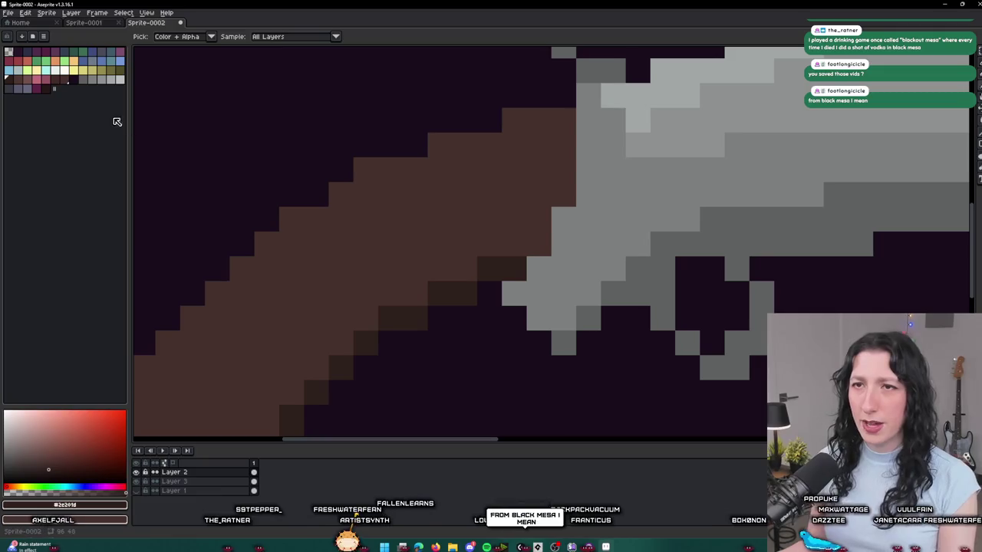
key(shift+r)
key(Escape)
- Check the sprite with Layer 3 hidden and shown, then search Windows for 'steam'
scroll(388, 197, down, 5)
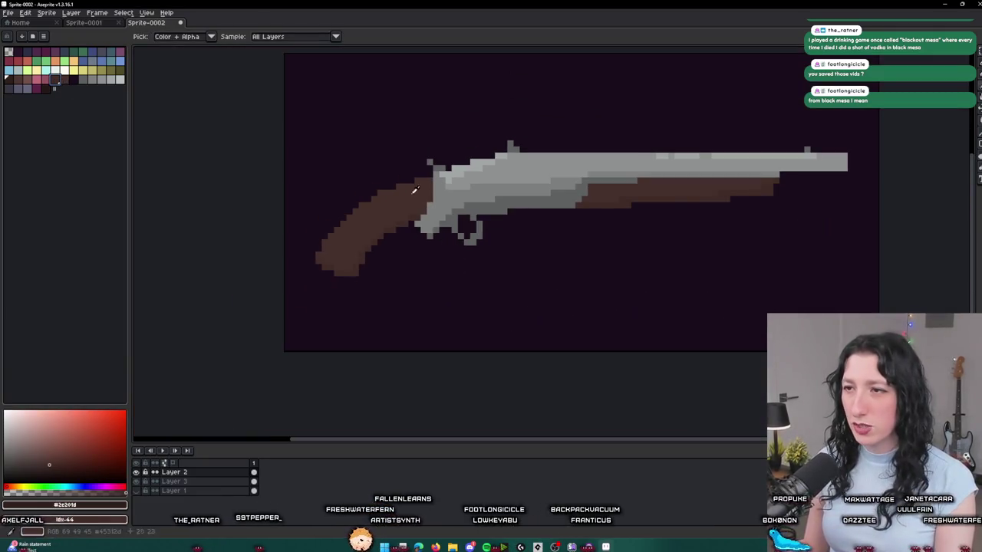
drag(614, 140, 570, 178)
scroll(541, 189, down, 2)
scroll(541, 189, down, 3)
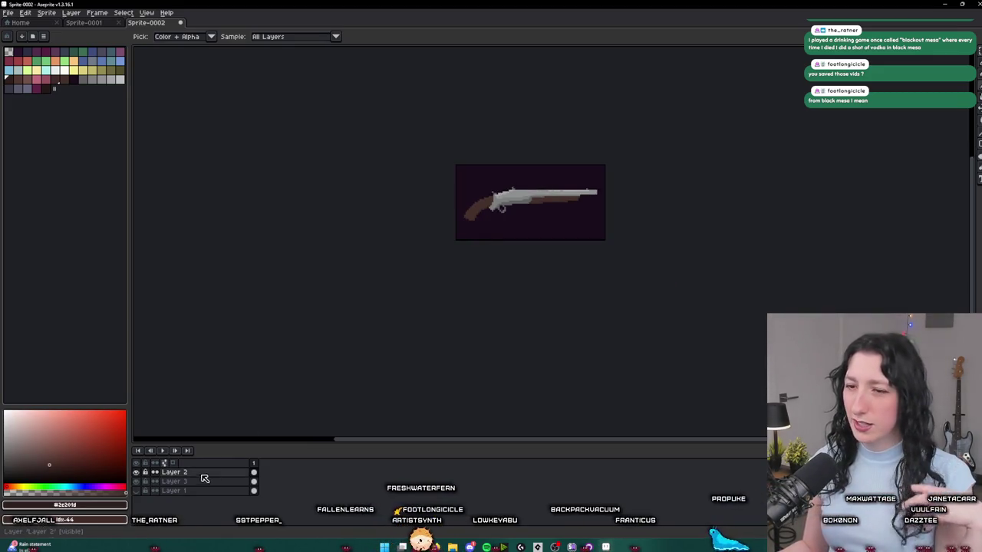
click(140, 482)
click(140, 482)
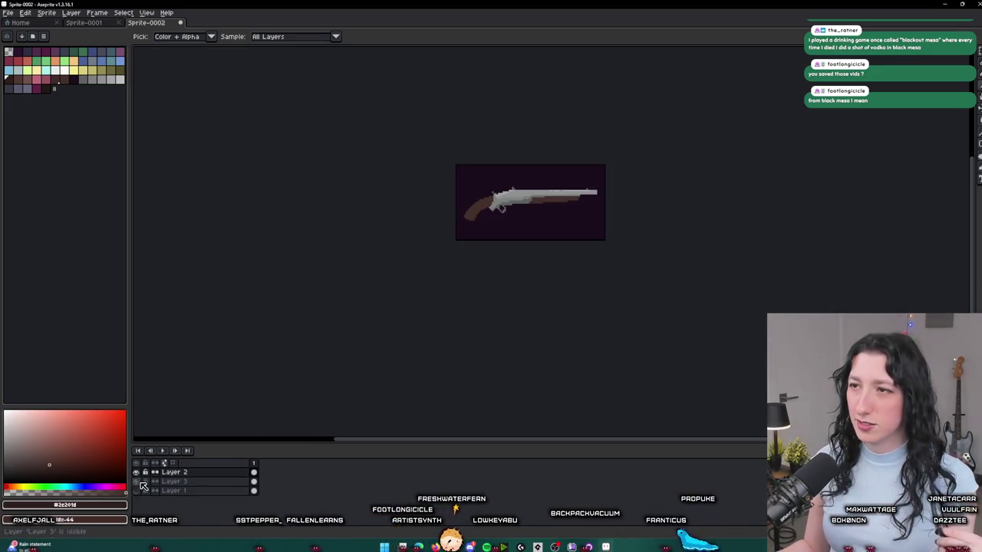
scroll(505, 183, up, 3)
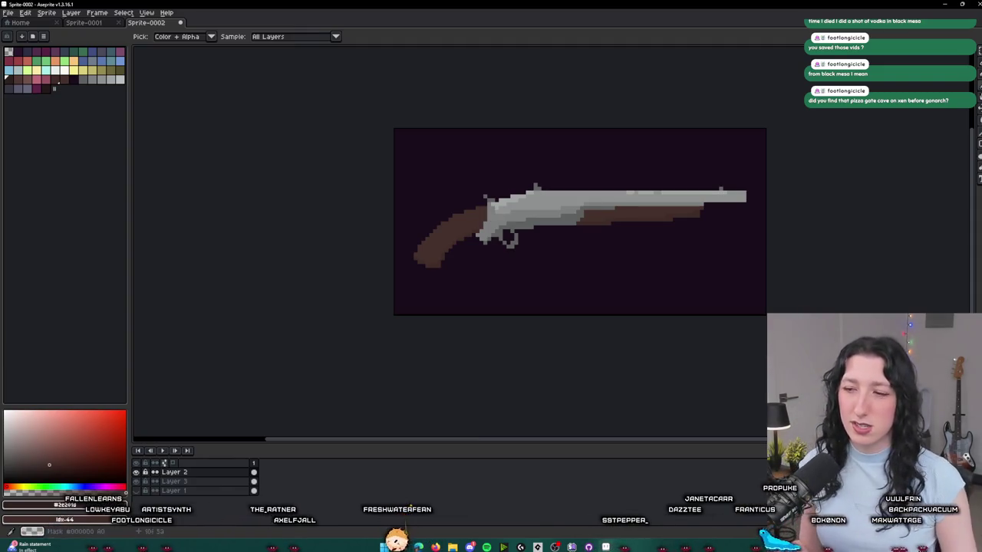
key(super)
text(steam)
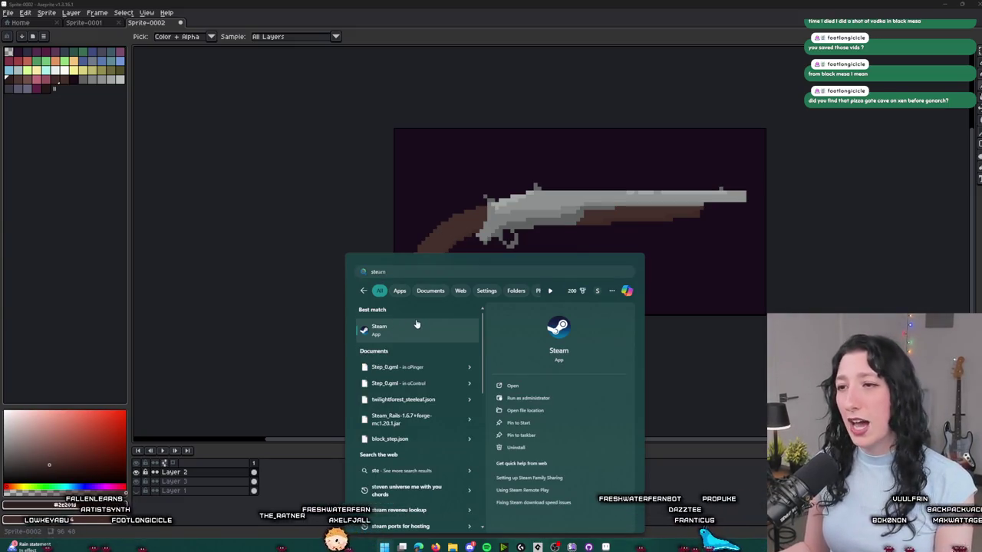
- Launch Steam, open Black Mesa's page via a 'bla' library search, then return to Aseprite
click(416, 324)
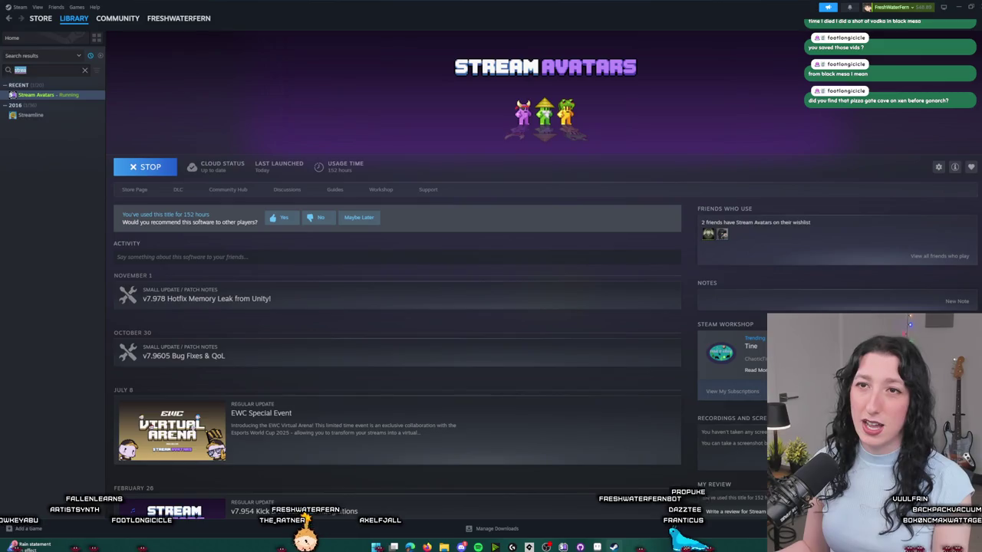
text(bla)
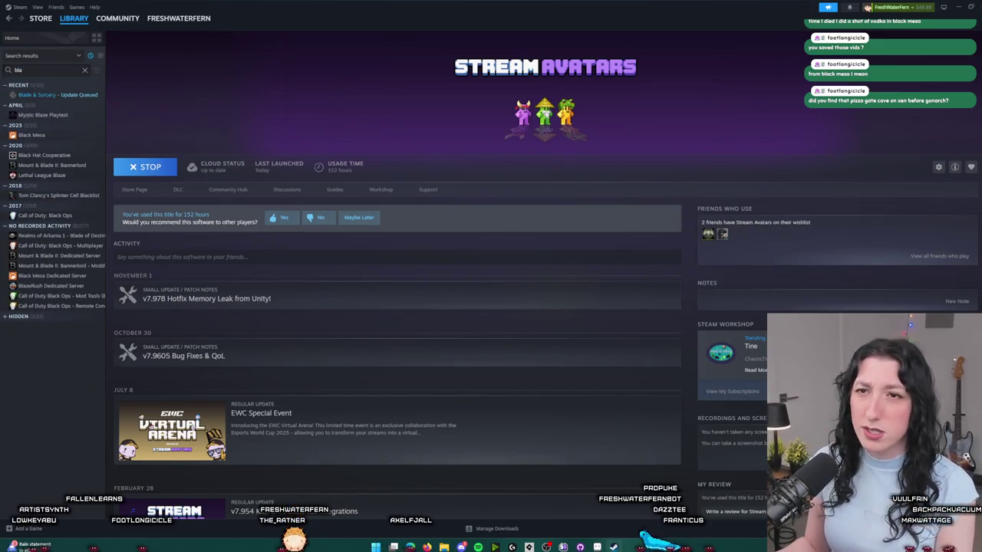
click(46, 135)
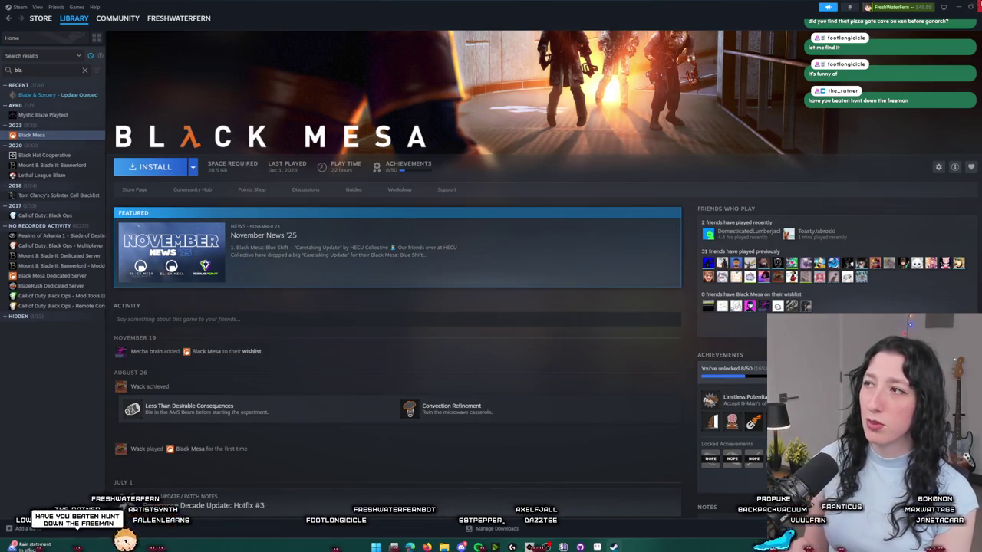
key(alt+Tab)
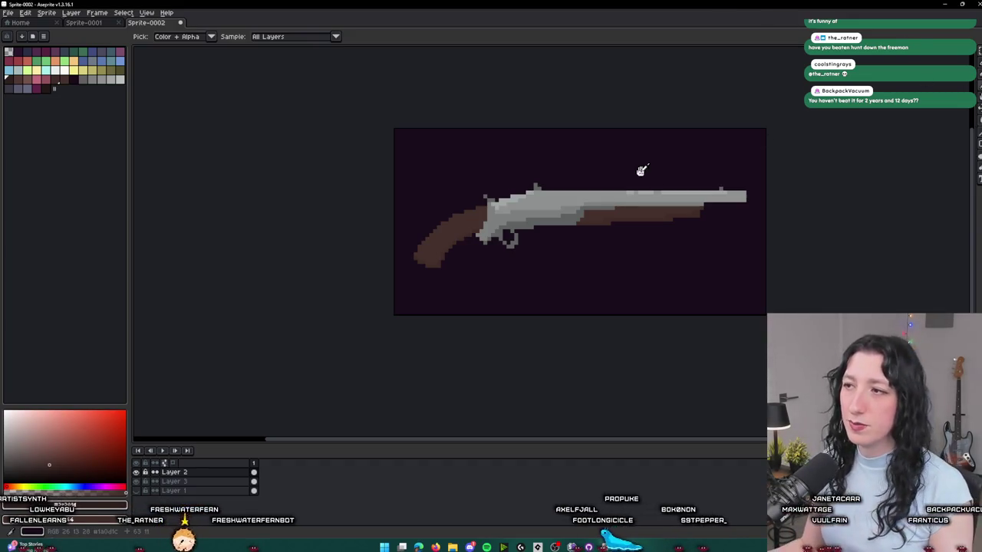
- Reposition the gun and view it with the purple background layer hidden, then restored
scroll(641, 171, down, 2)
drag(616, 176, 601, 214)
scroll(589, 224, down, 1)
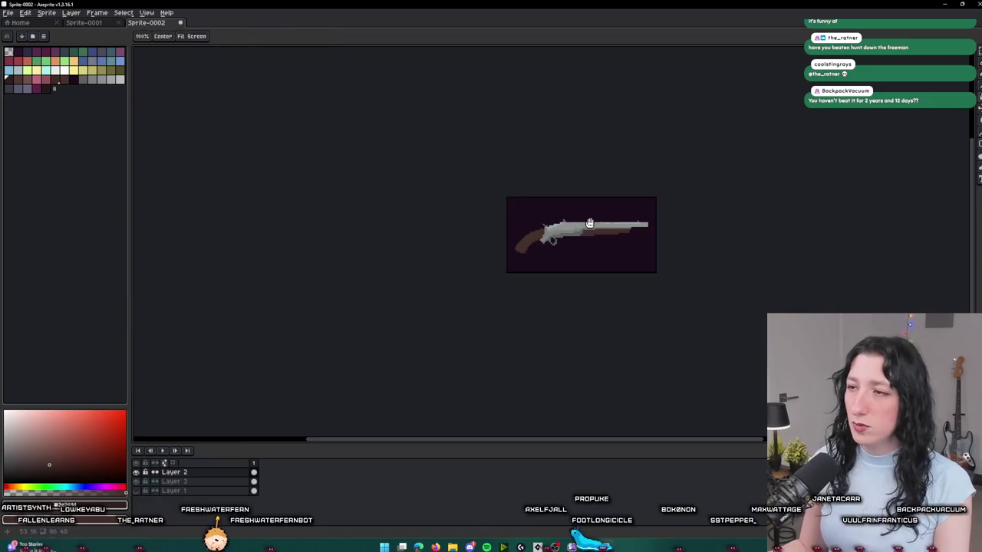
scroll(589, 223, up, 2)
scroll(547, 231, down, 1)
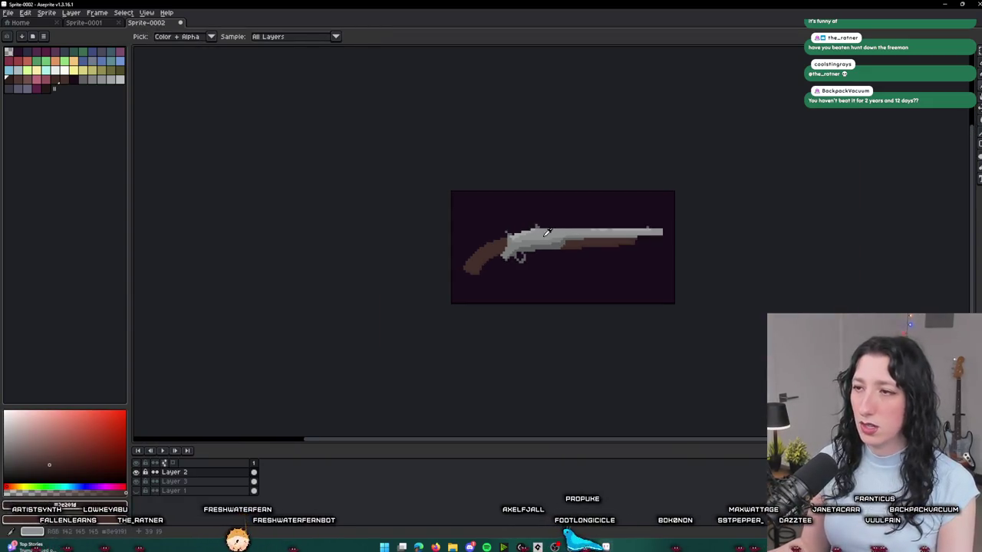
click(143, 495)
scroll(401, 278, up, 2)
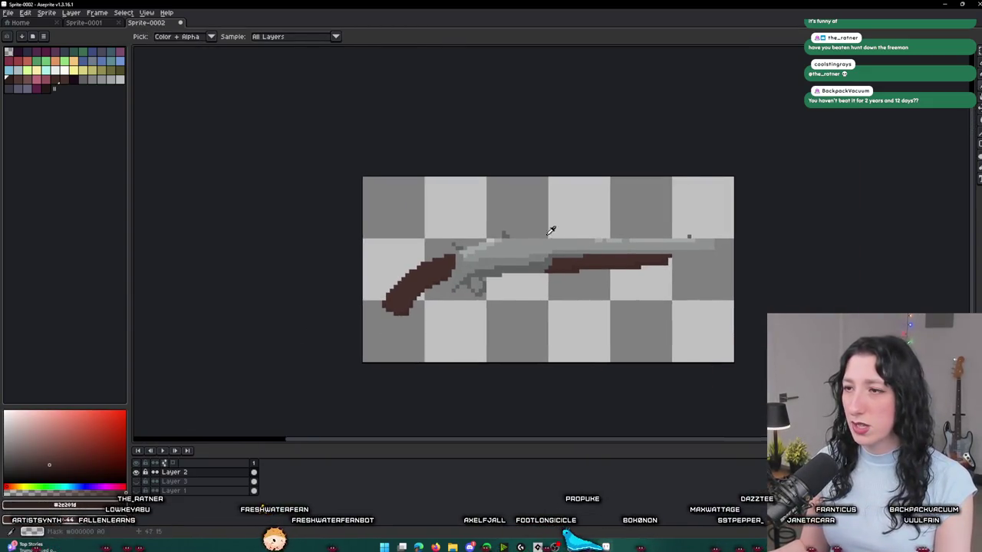
scroll(551, 229, up, 1)
key(m)
scroll(433, 269, up, 1)
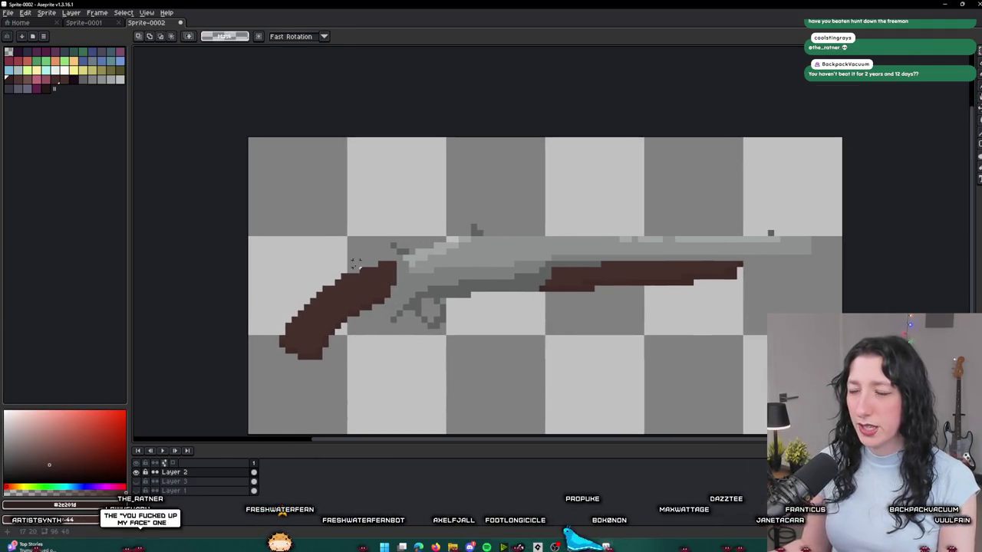
scroll(373, 263, up, 3)
key(b)
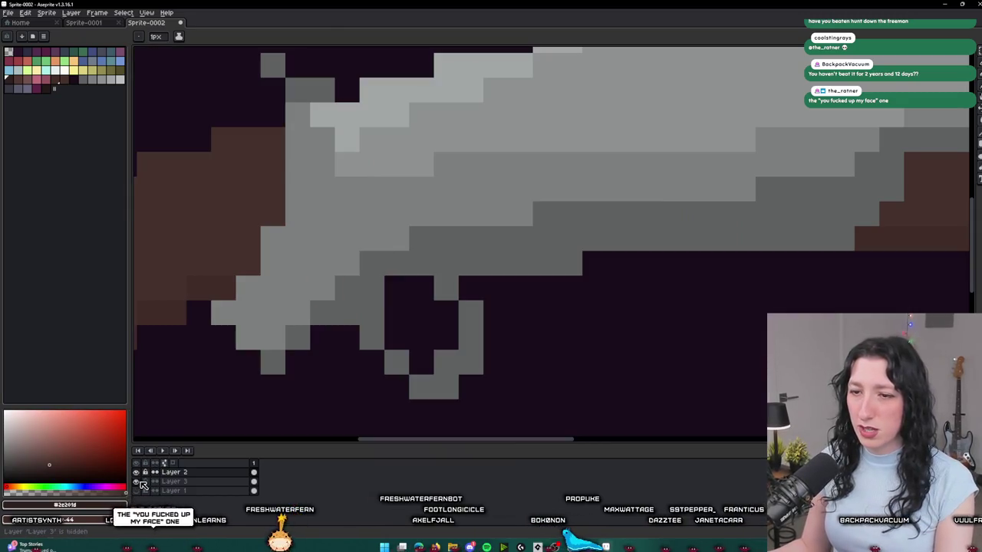
alt+click(400, 269)
- Pencil two grey trigger-guard pixels, hide the dark background, and open export for Sprite-0002.png
scroll(388, 265, up, 2)
click(402, 303)
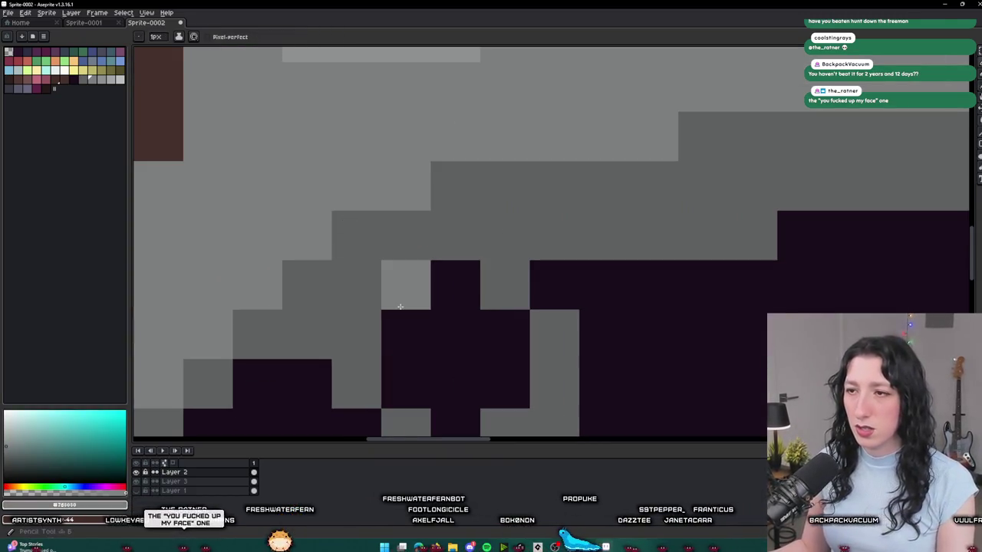
click(438, 340)
scroll(468, 363, down, 3)
scroll(468, 363, down, 3)
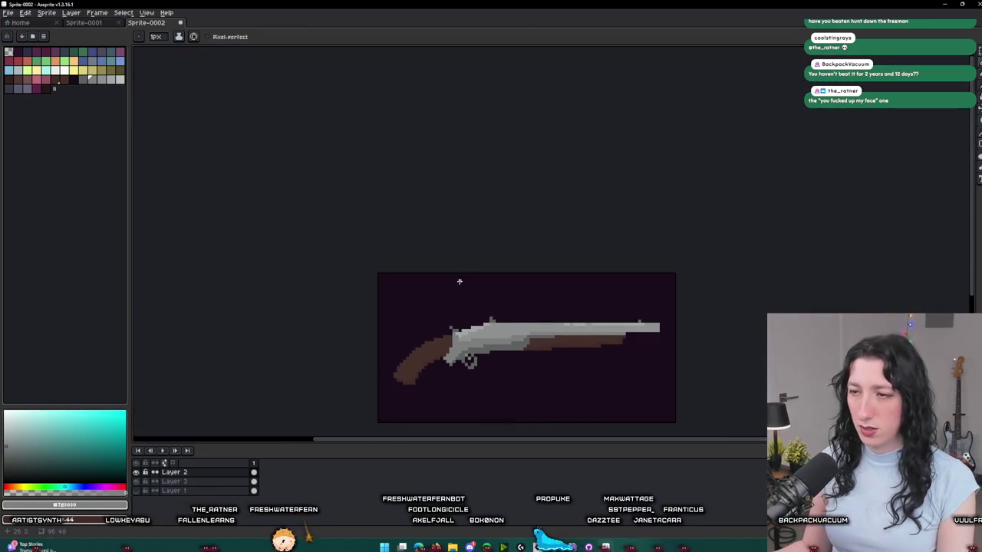
scroll(459, 107, down, 1)
click(136, 488)
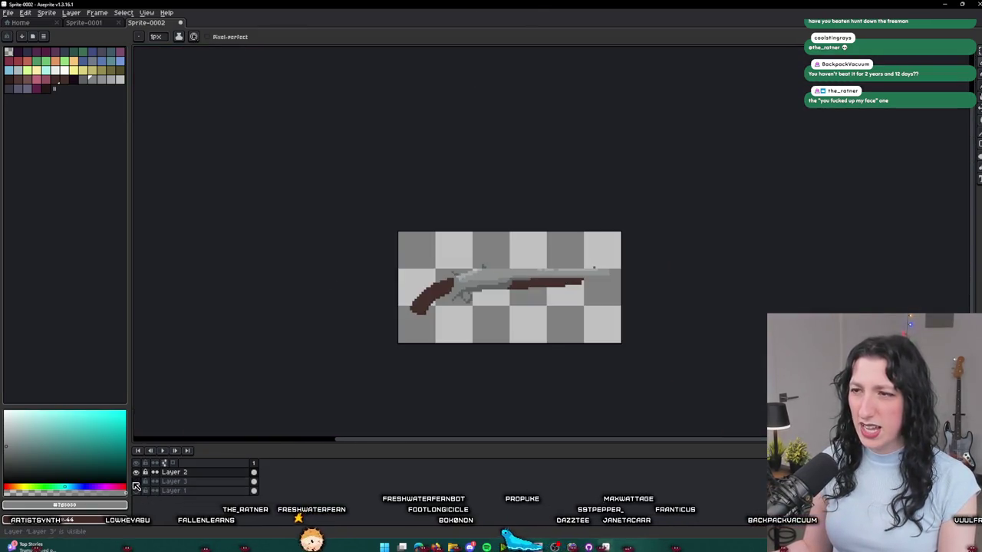
key(ctrl+alt+shift+s)
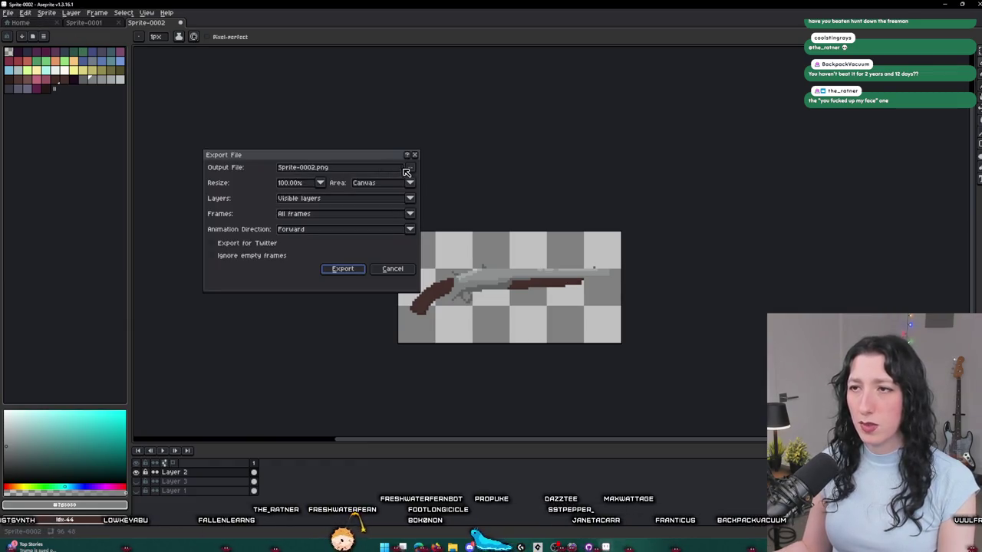
- Browse the export destination to Documents/GitHub/UnknownSpaces/Art
click(409, 168)
key(Return)
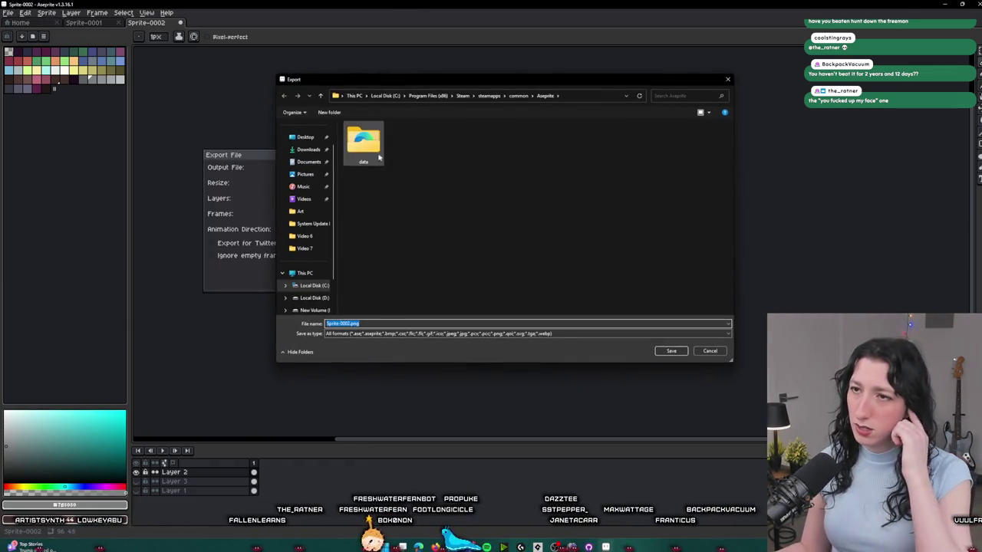
click(309, 162)
double_click(360, 211)
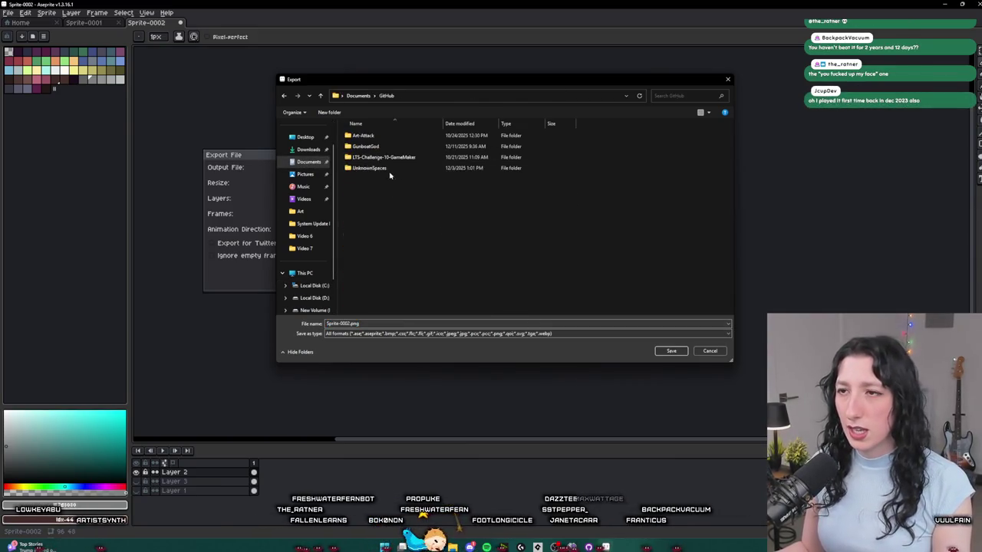
double_click(368, 167)
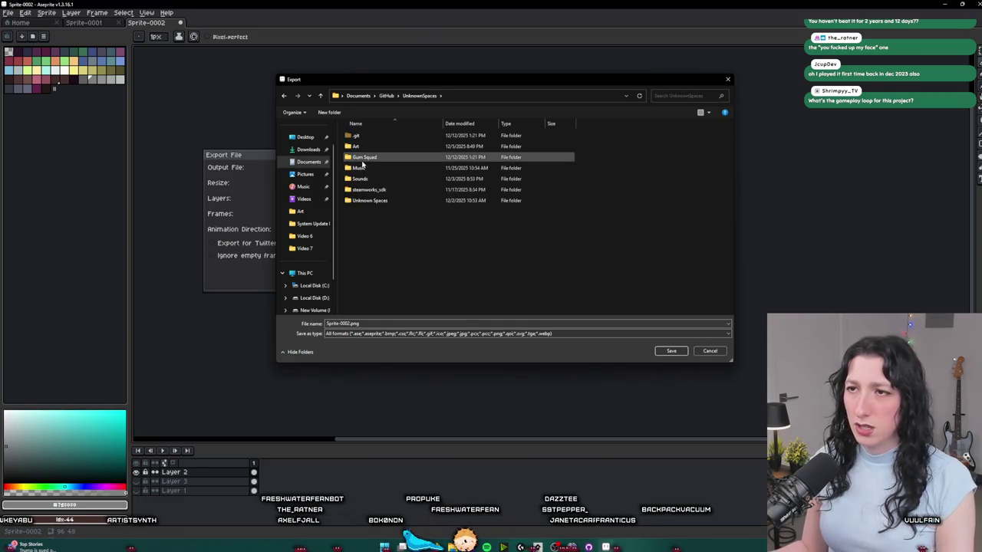
double_click(360, 146)
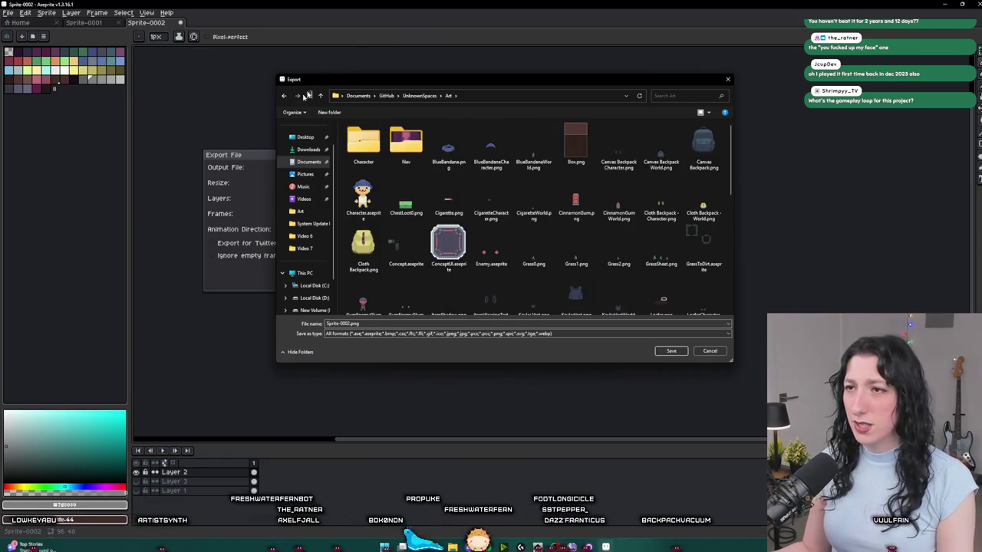
- Name the file CinnamonBlaster.png, save, and export the gun sprite
click(346, 324)
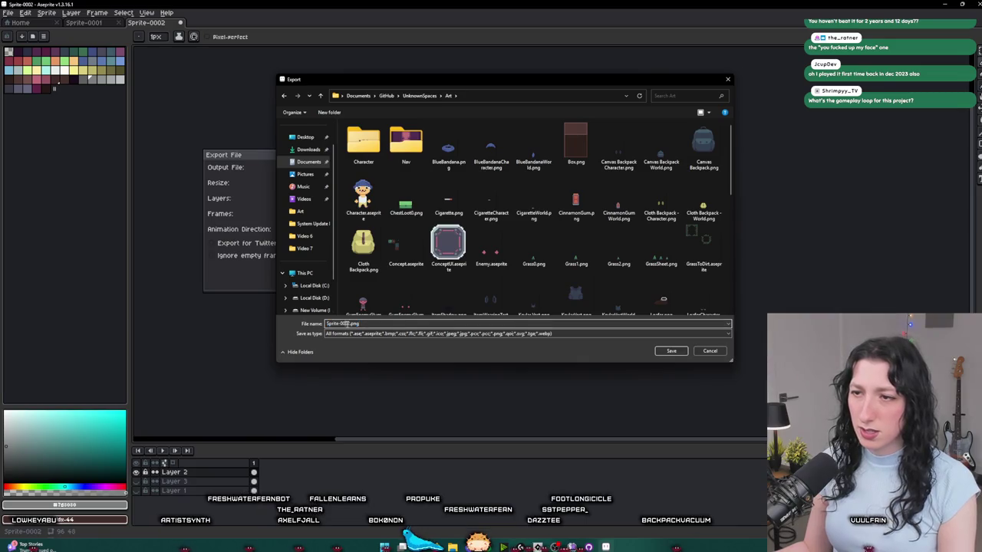
double_click(349, 324)
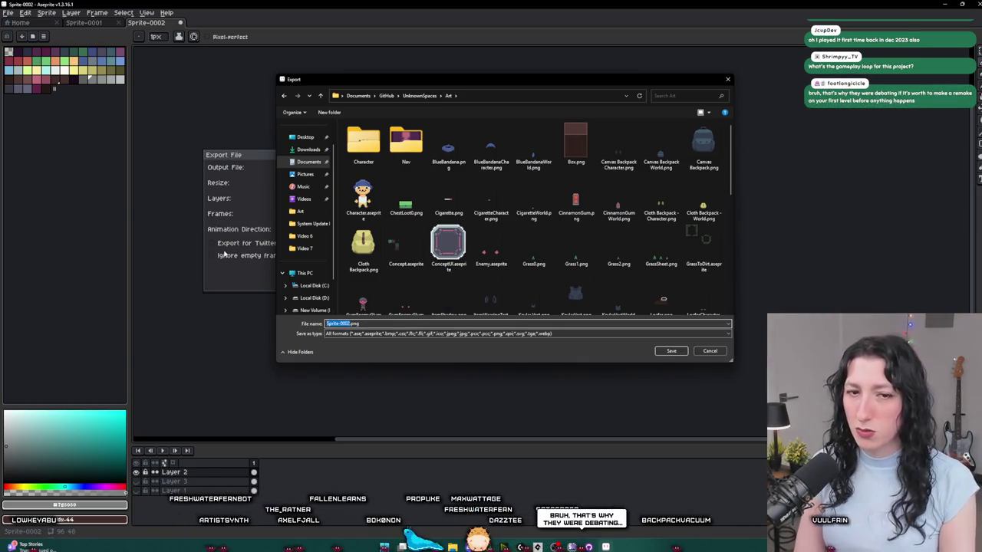
mouse_move(348, 83)
mouse_down()
mouse_move(357, 263)
mouse_move(384, 433)
mouse_move(402, 112)
mouse_up()
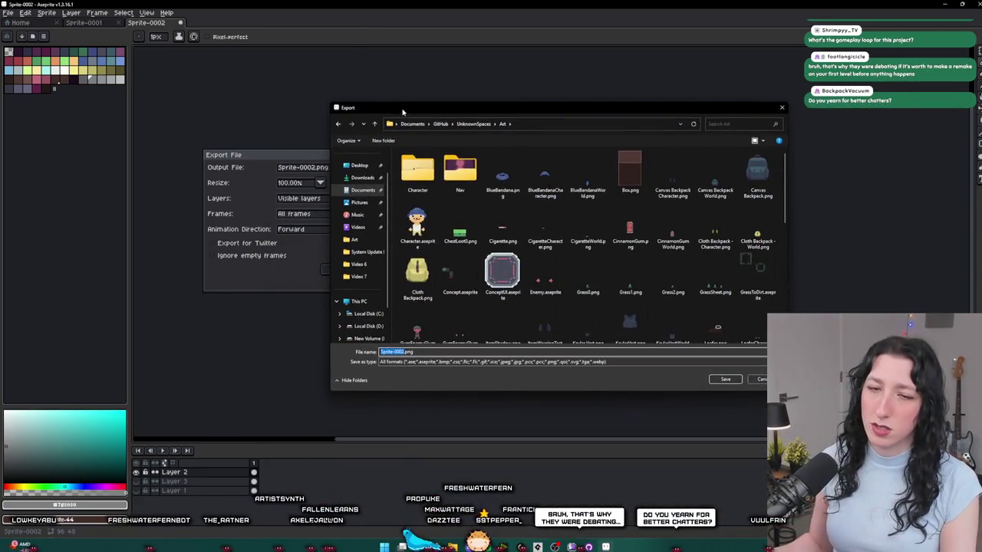
text(Cir)
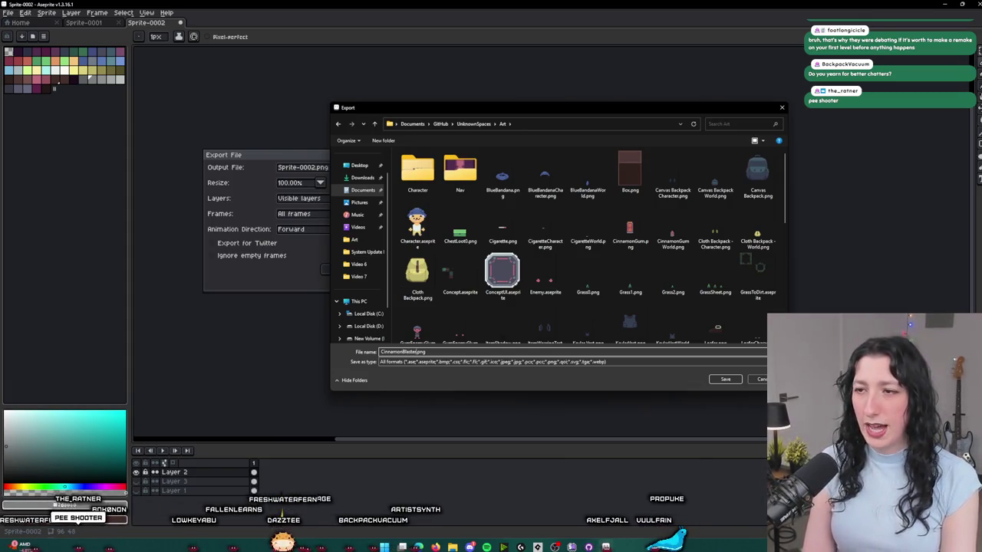
double_click(403, 352)
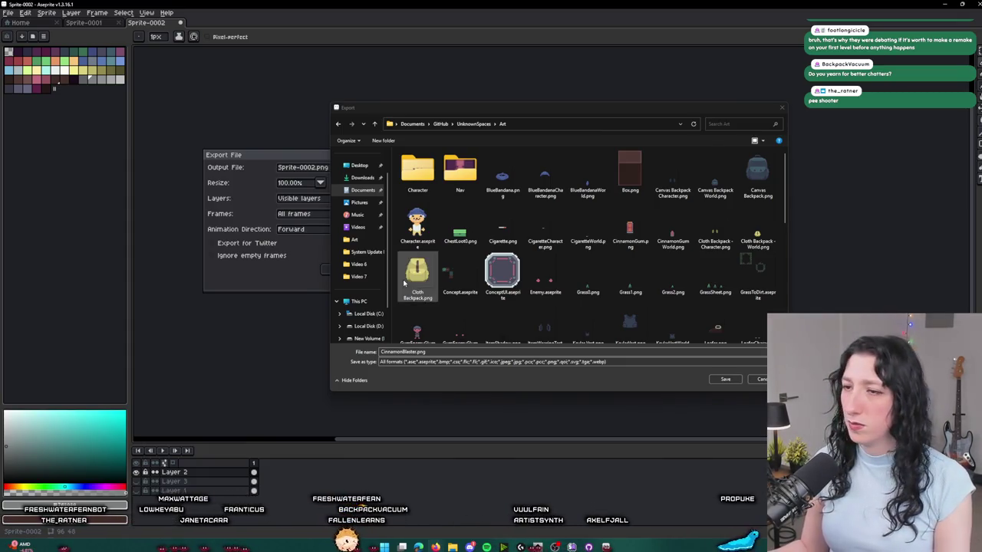
click(729, 392)
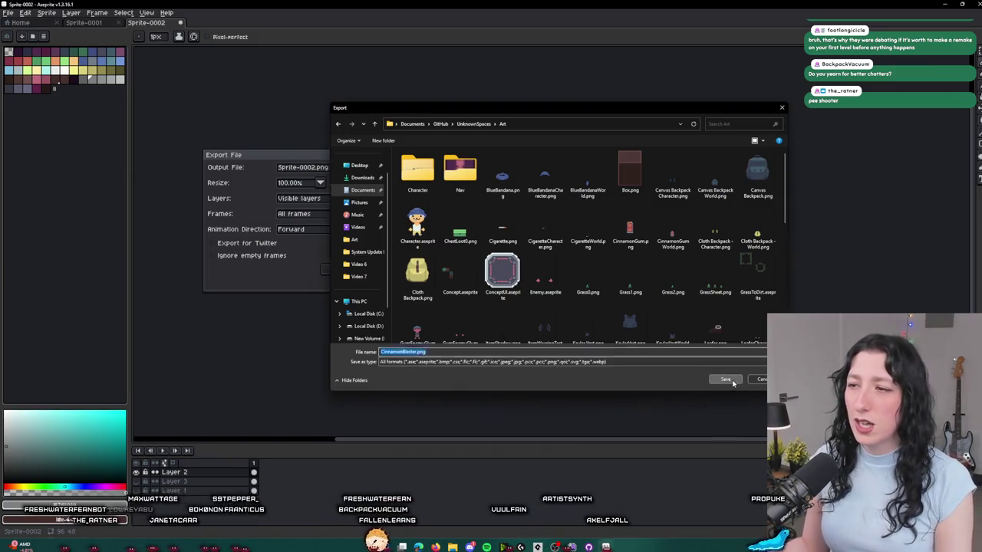
click(725, 379)
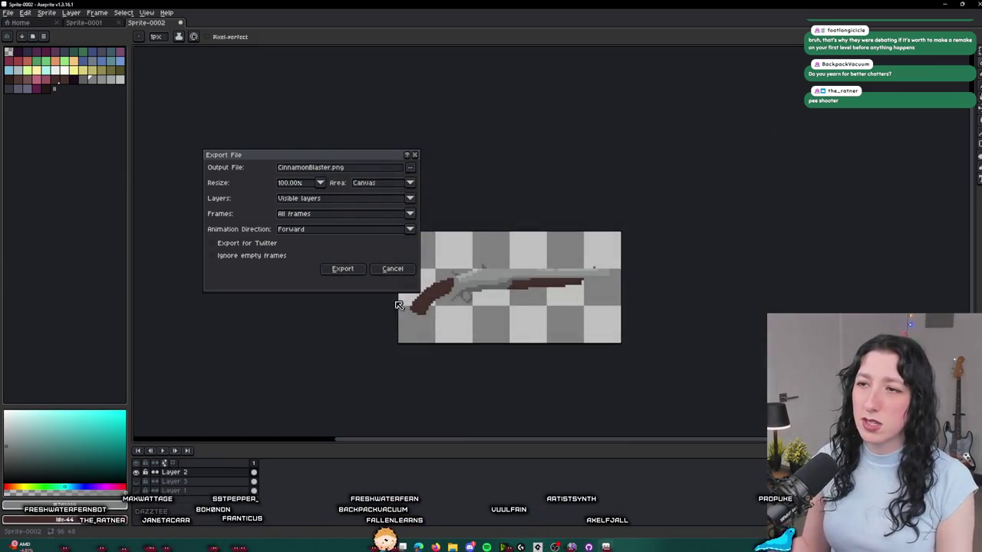
click(339, 274)
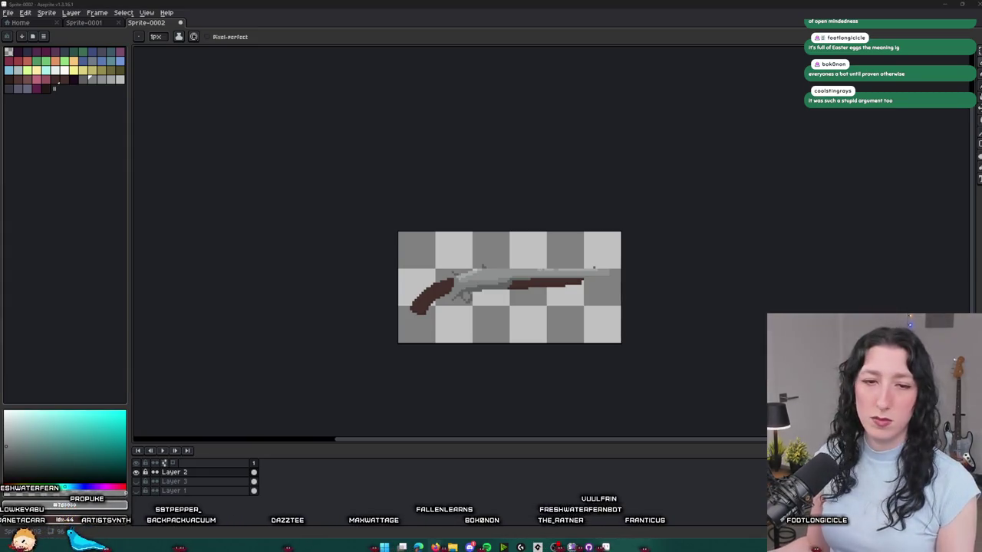
click(518, 3)
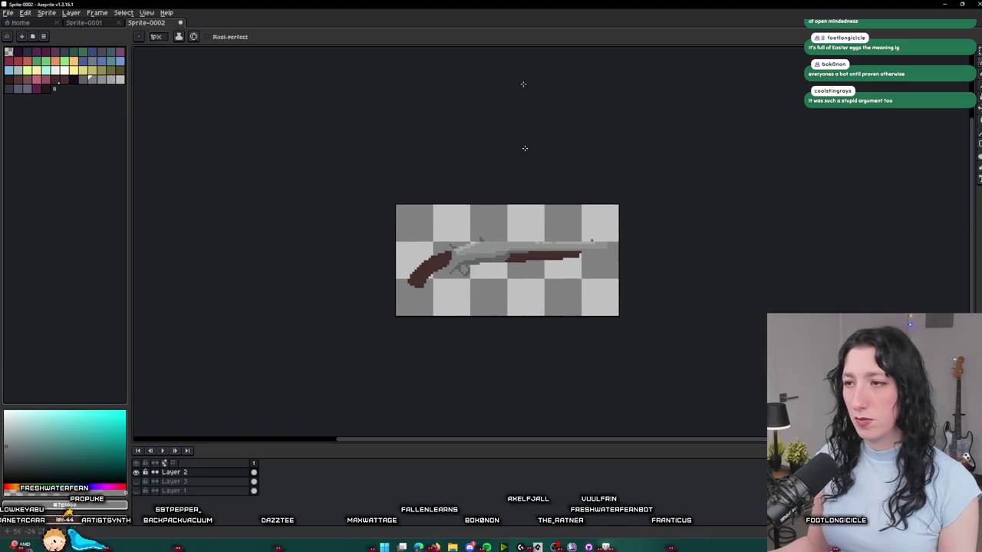
- Re-export the gun sprite to CinnamonBlaster.png
scroll(514, 153, up, 2)
key(ctrl+alt+shift+s)
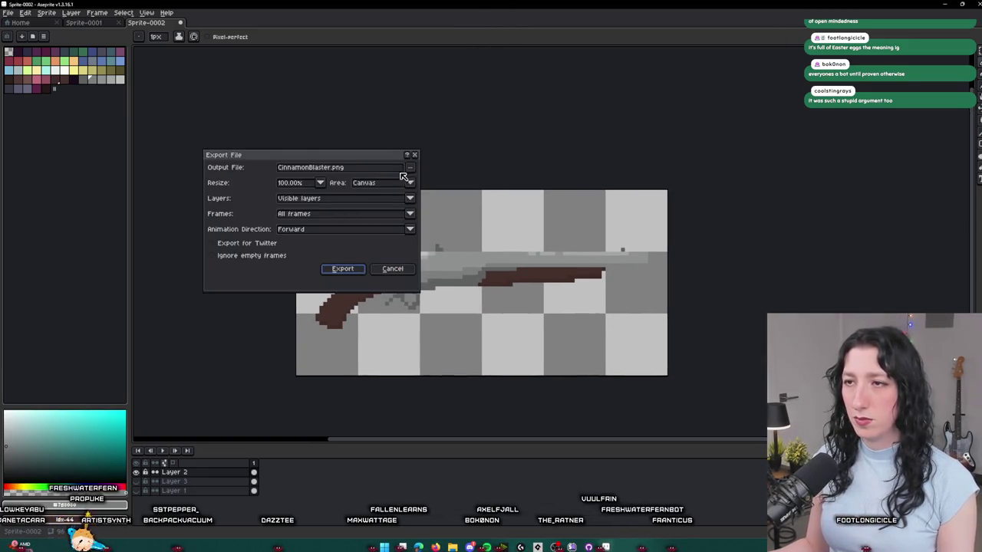
click(355, 270)
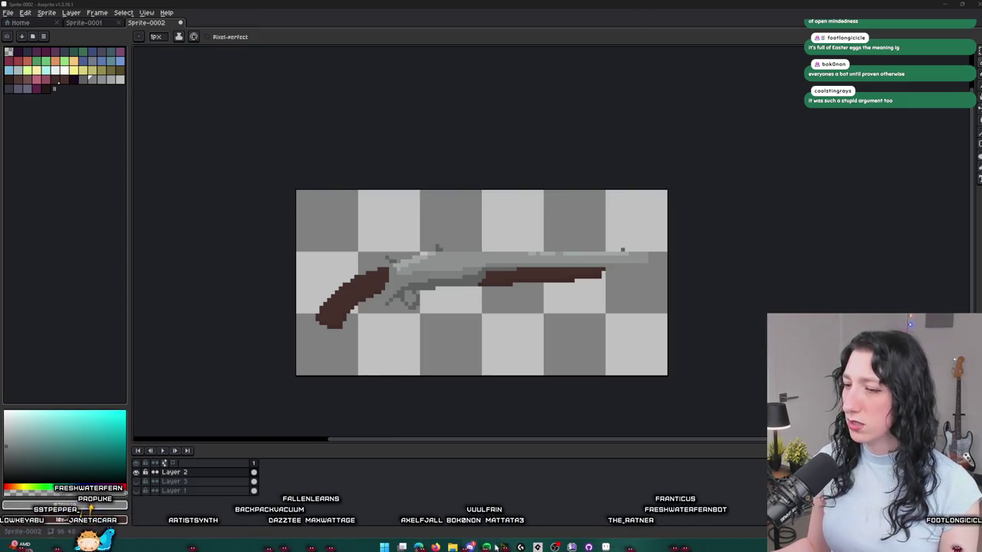
scroll(422, 92, down, 1)
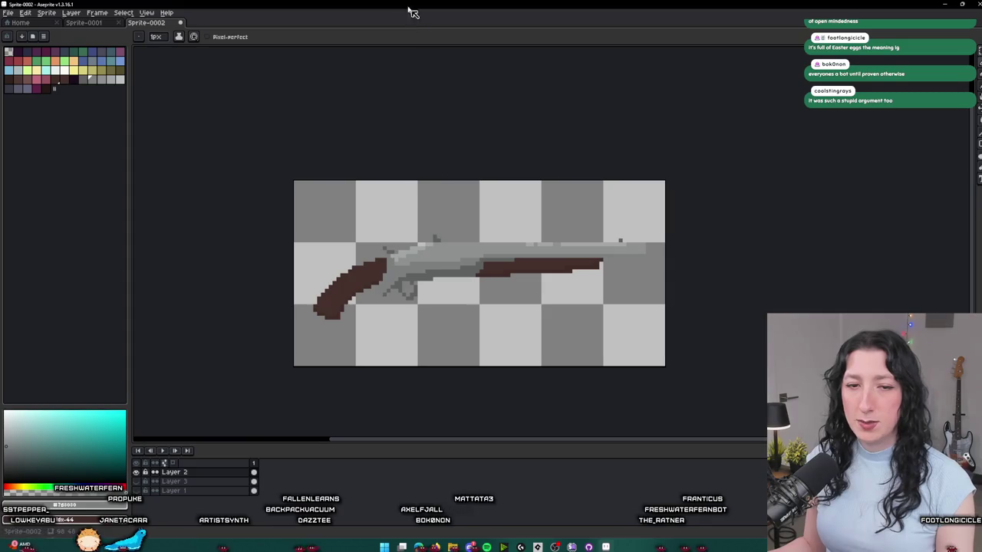
- Trim the sprite to the gun's bounds and shrink it with Sprite Size to a smaller width
click(47, 13)
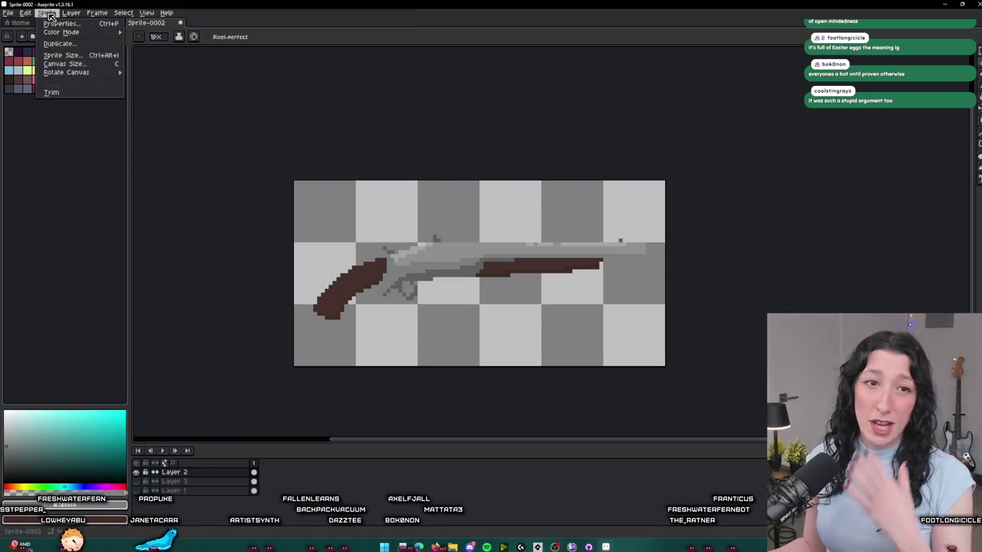
click(53, 92)
click(47, 13)
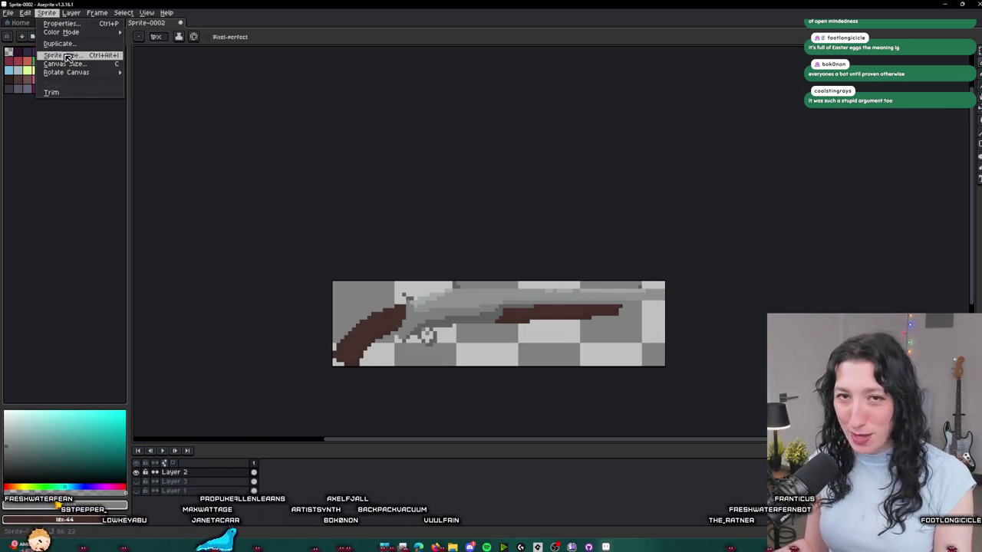
click(61, 55)
text(3)
key(Tab)
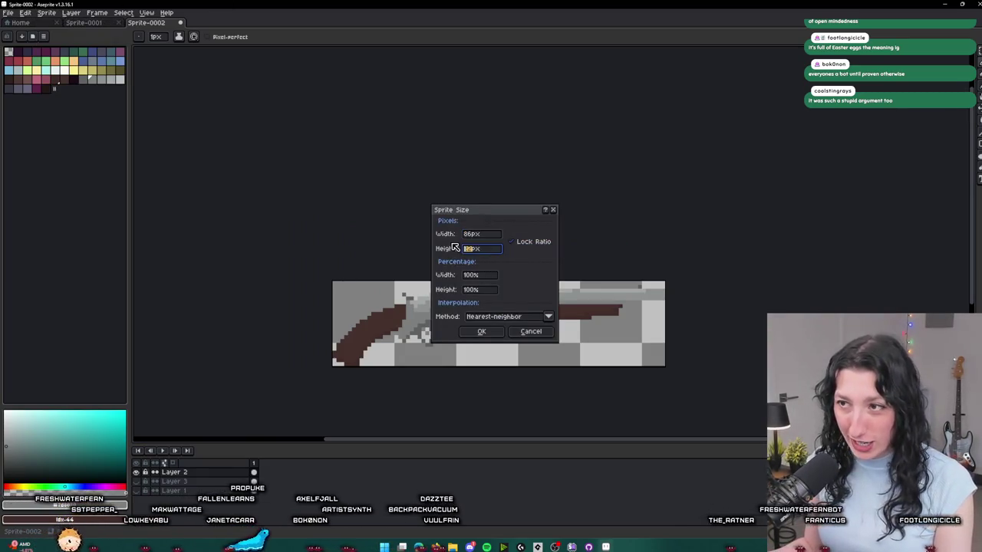
click(482, 332)
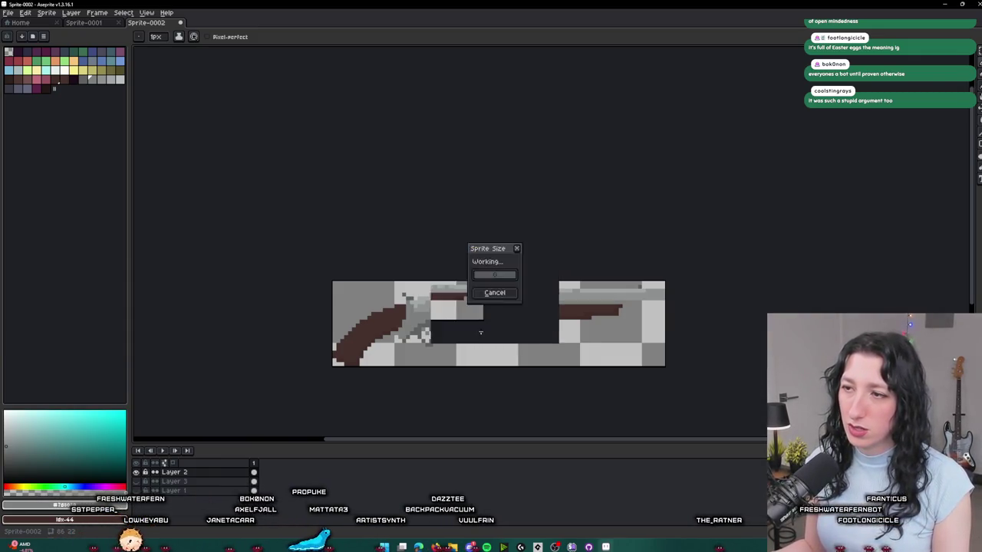
- Hide Layer 3 and sample two browns from the gun's grip as drawing colours
scroll(632, 354, up, 3)
scroll(634, 351, down, 3)
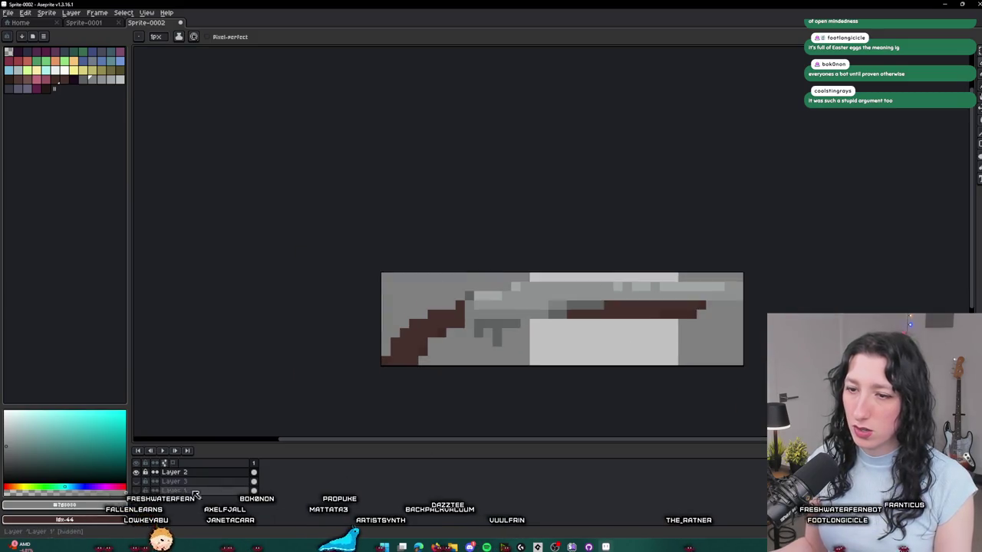
click(139, 483)
scroll(498, 337, down, 3)
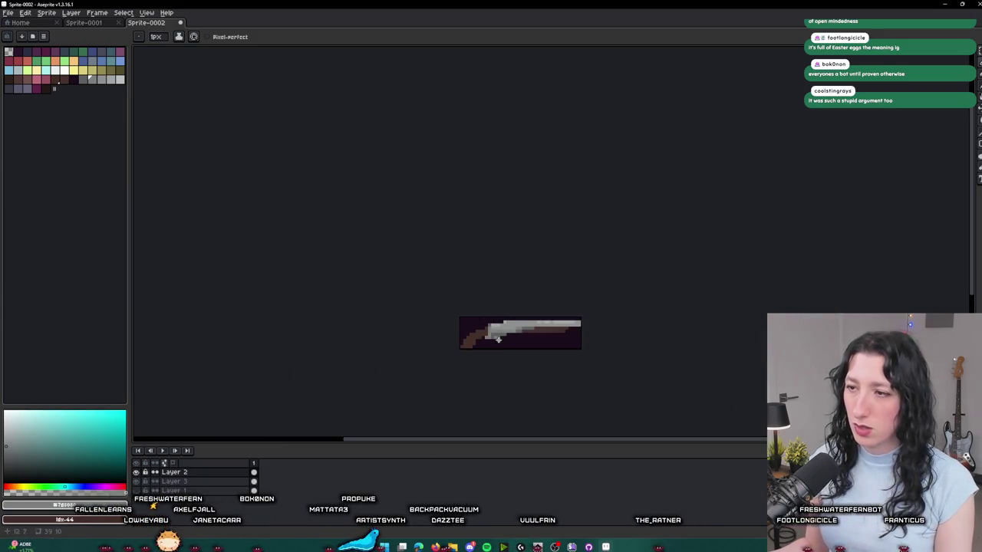
scroll(499, 337, up, 4)
key(i)
key(b)
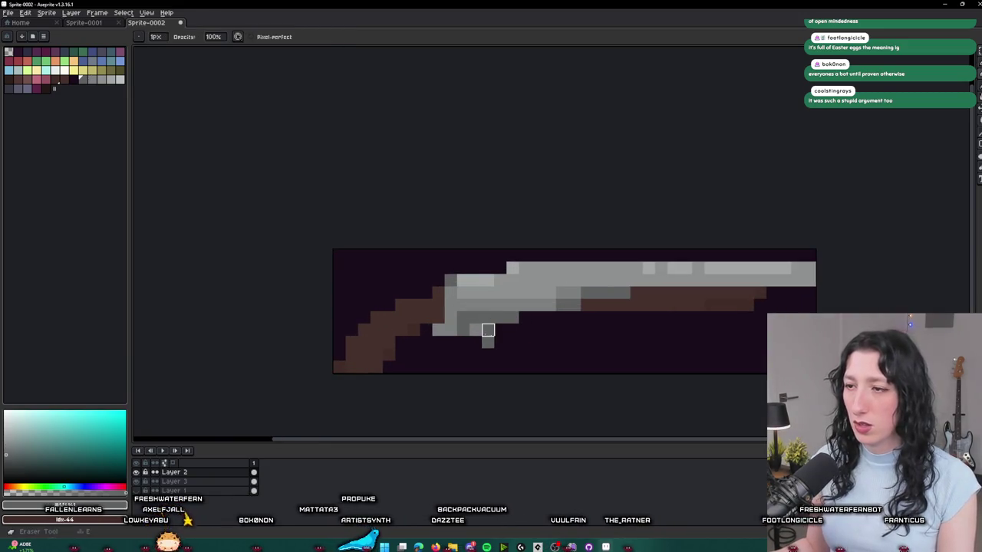
scroll(503, 357, down, 3)
scroll(503, 356, down, 1)
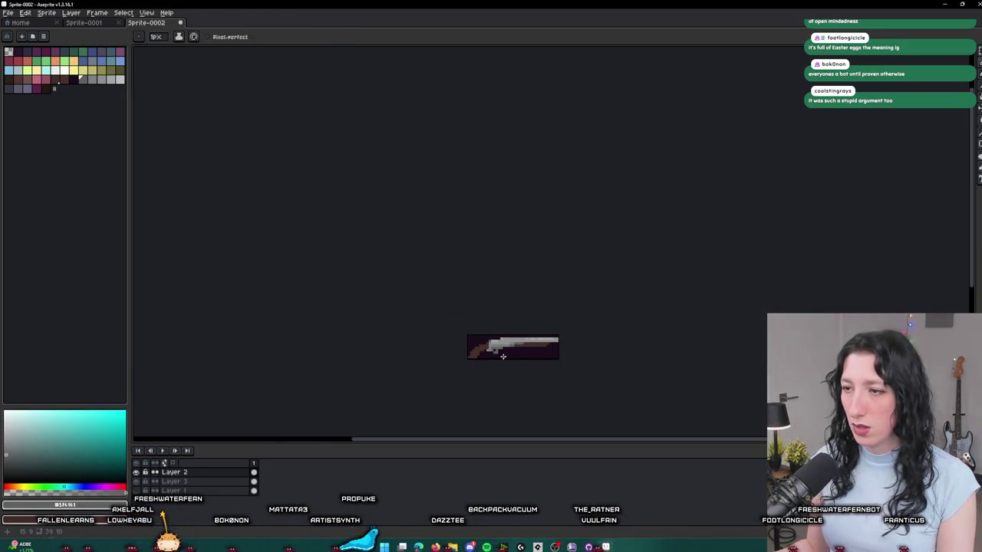
scroll(500, 340, up, 3)
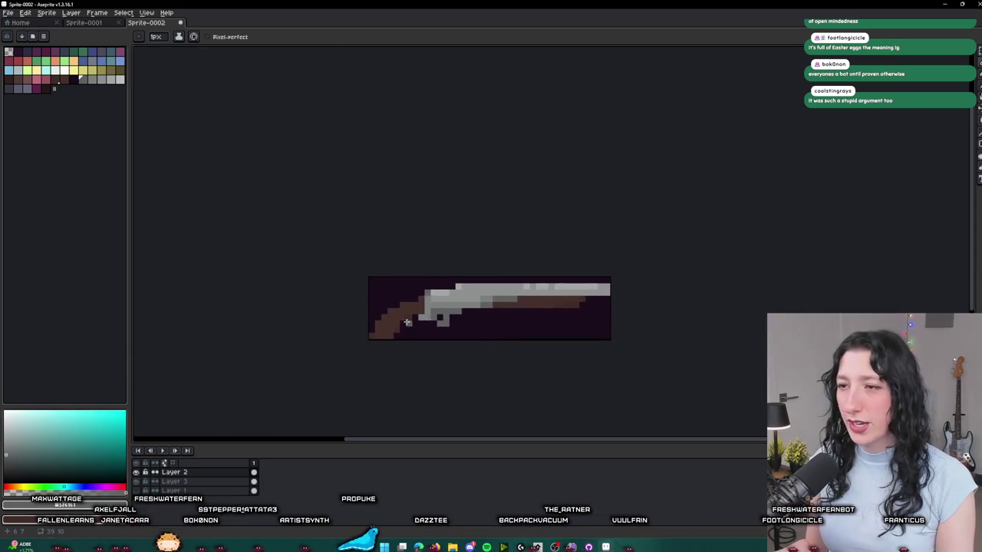
scroll(421, 334, up, 3)
alt+click(384, 325)
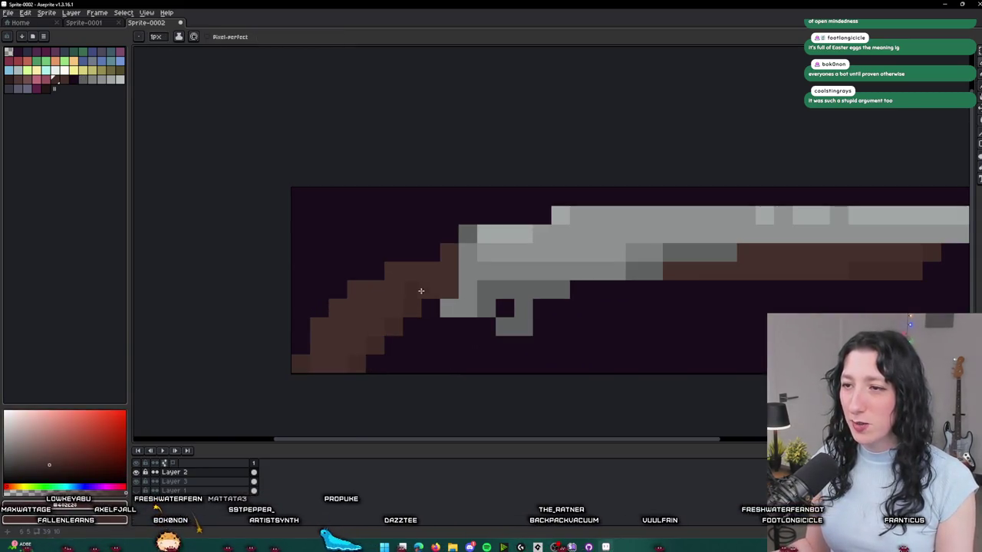
alt+click(362, 322)
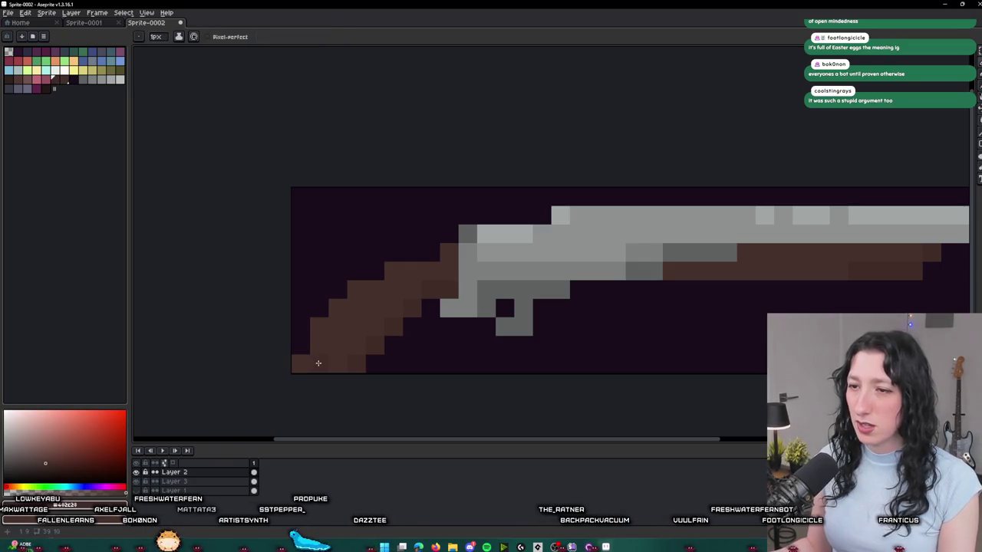
scroll(300, 361, down, 4)
scroll(331, 371, up, 3)
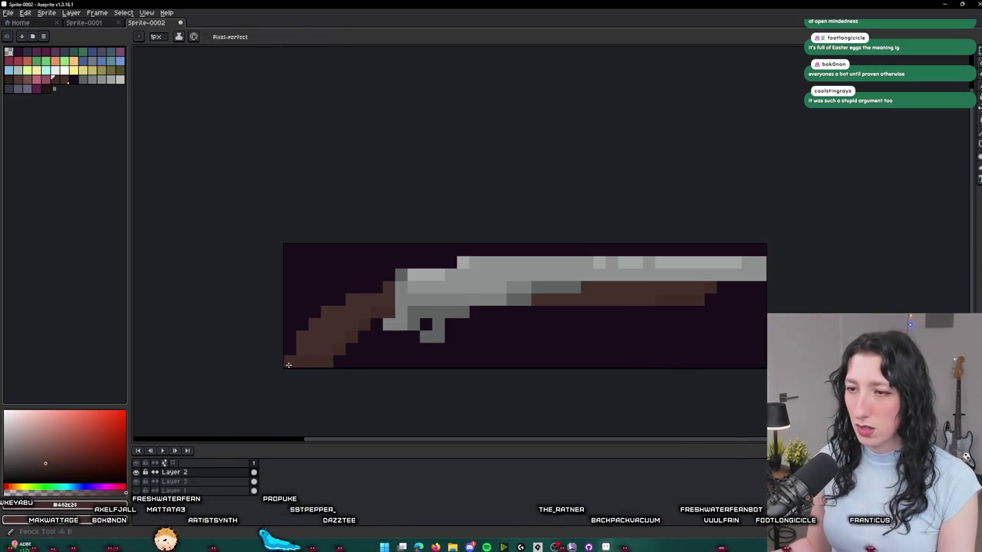
scroll(293, 360, down, 2)
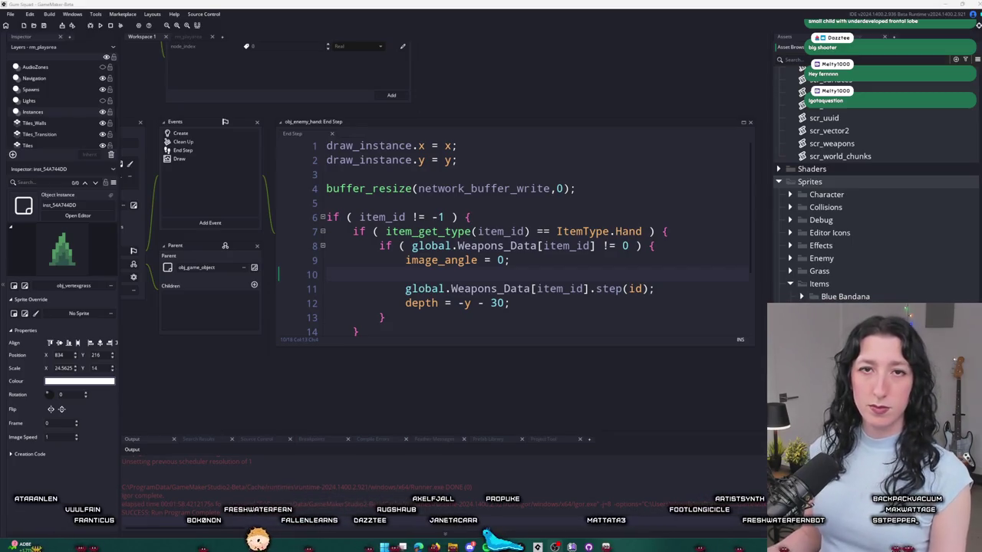
- Import CinnamonBlaster.png from Documents/GitHub/UnknownSpaces/Art into spr_item_cinnamonblaster, replacing its image
click(676, 199)
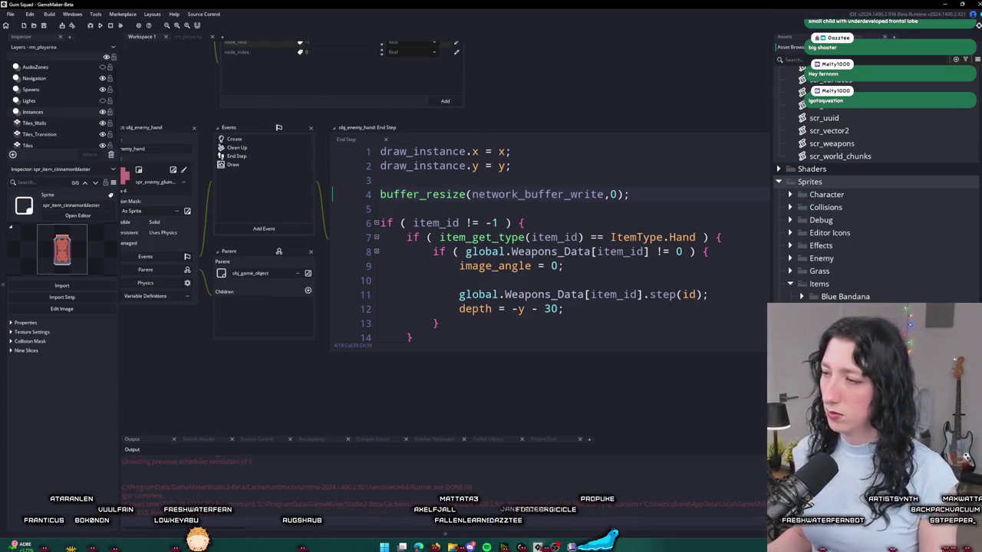
click(77, 215)
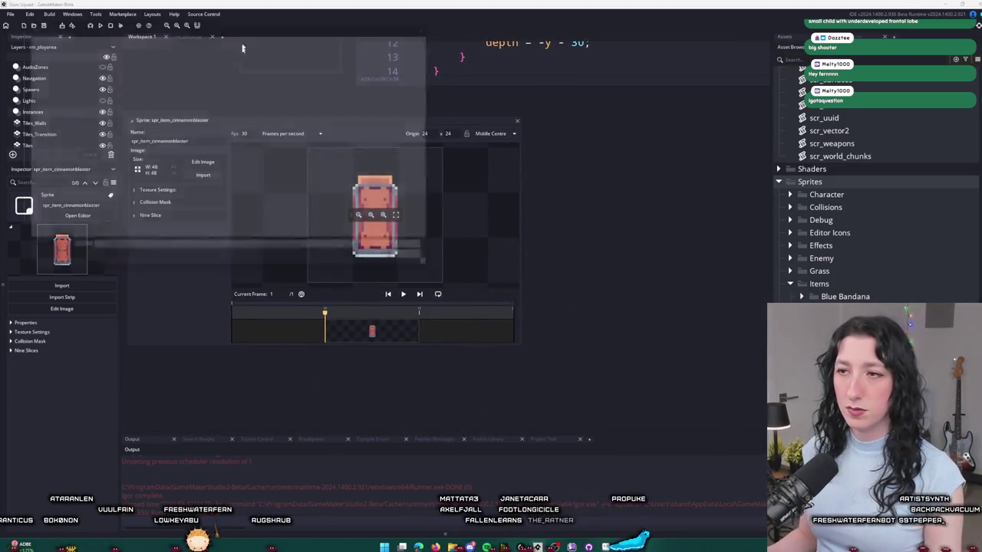
scroll(55, 207, up, 3)
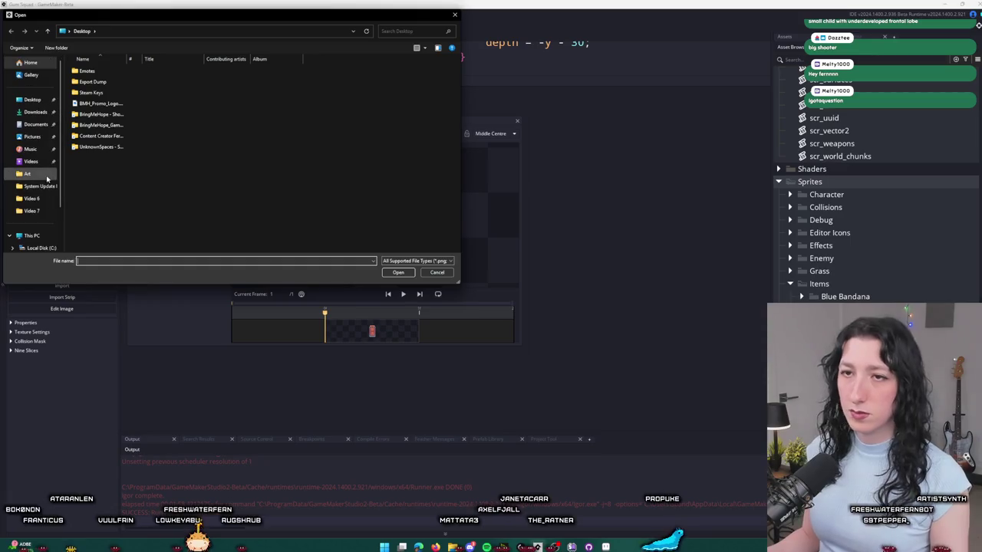
click(38, 125)
double_click(94, 132)
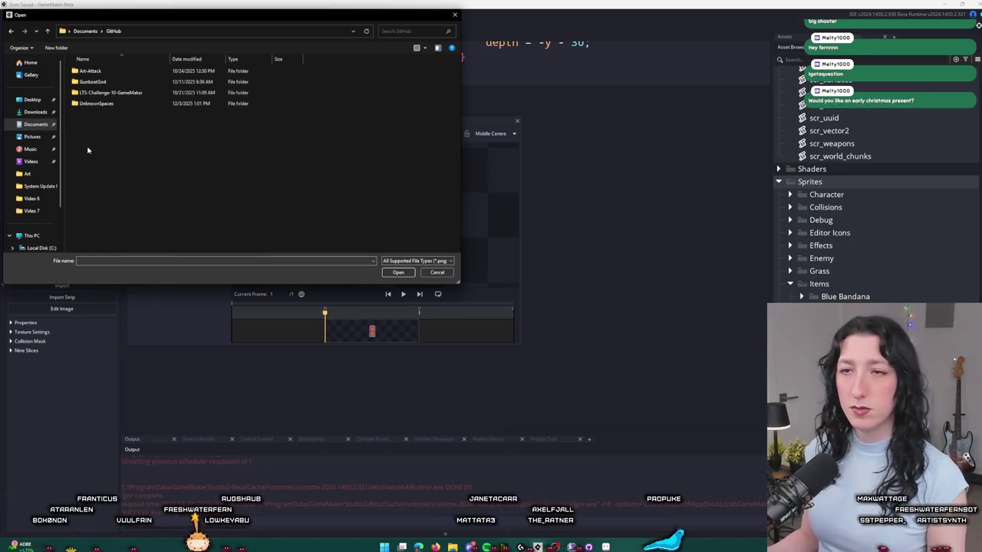
double_click(107, 103)
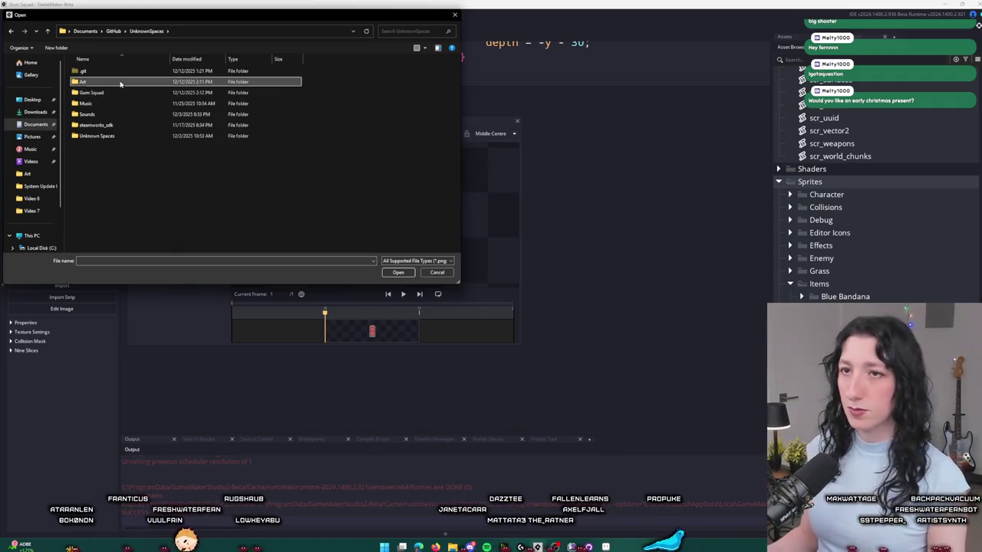
double_click(121, 81)
click(261, 141)
double_click(261, 142)
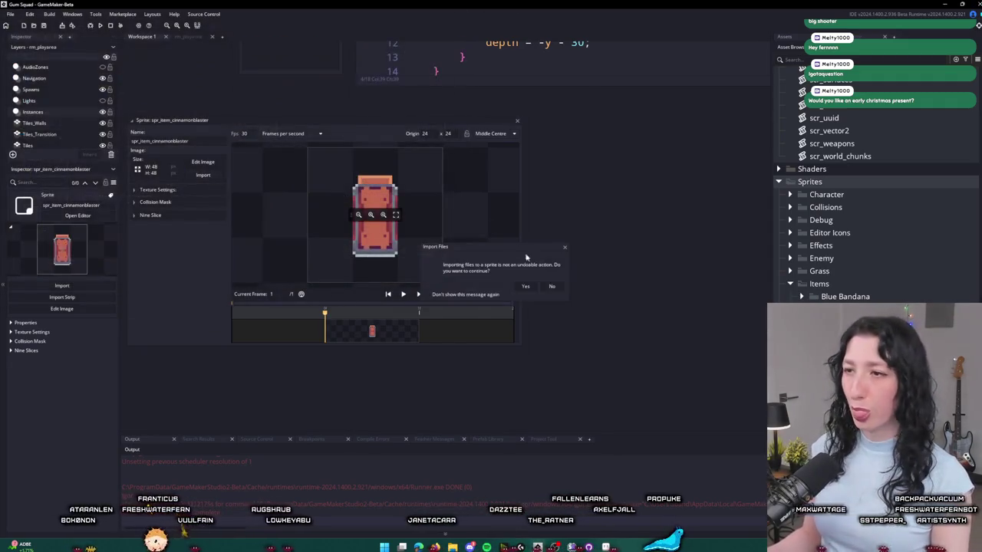
click(526, 287)
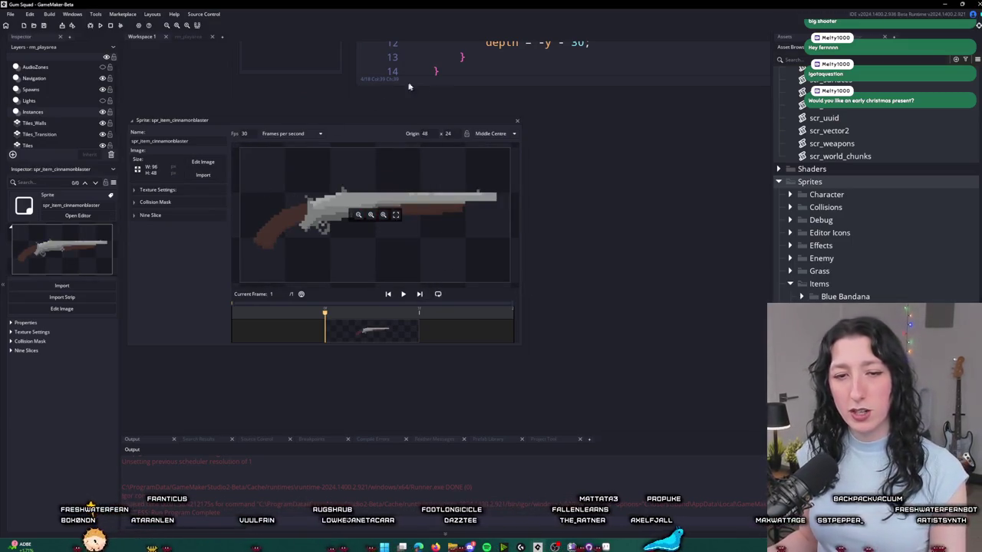
- Close the sprite editor and rename the sprite to spr_item_cinnamonblaster_1
drag(617, 154, 637, 149)
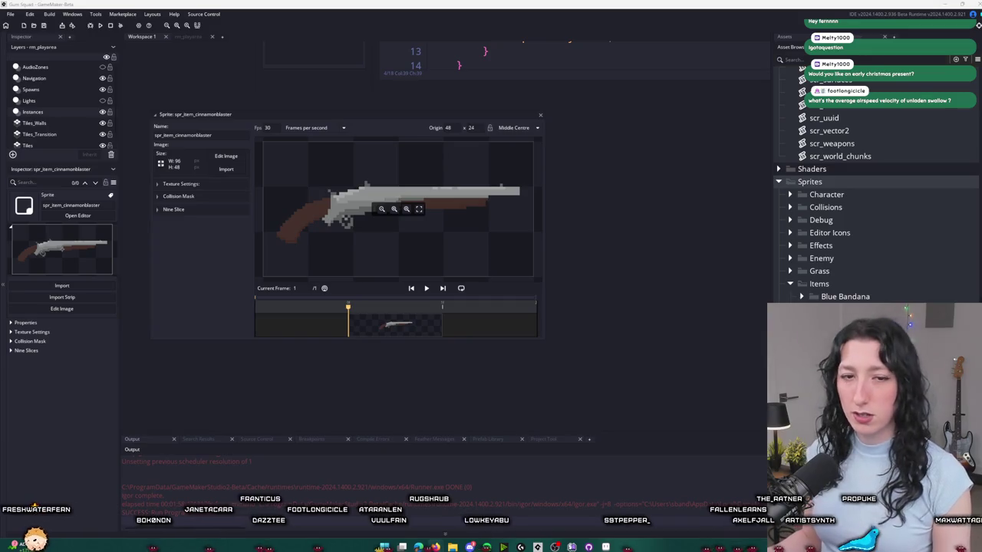
click(540, 114)
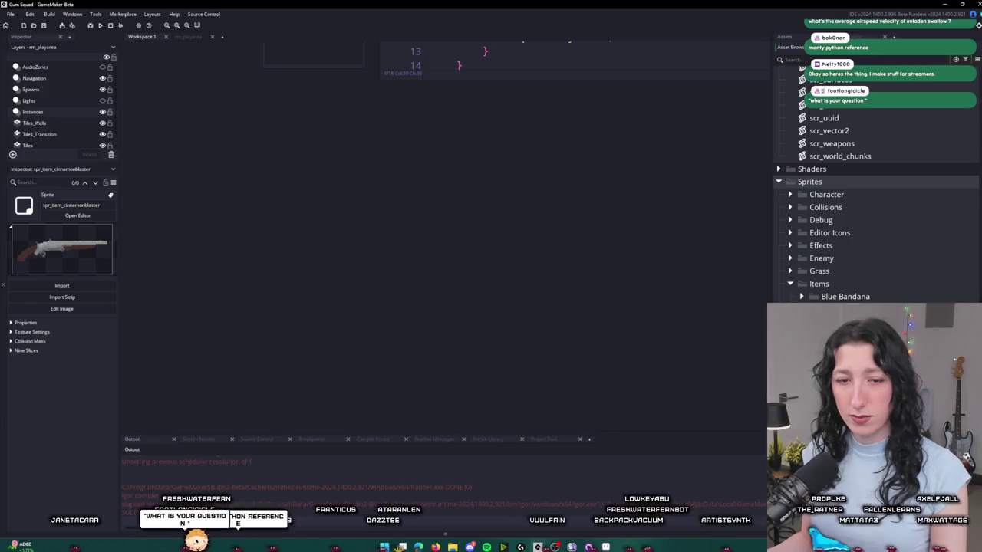
text(_1)
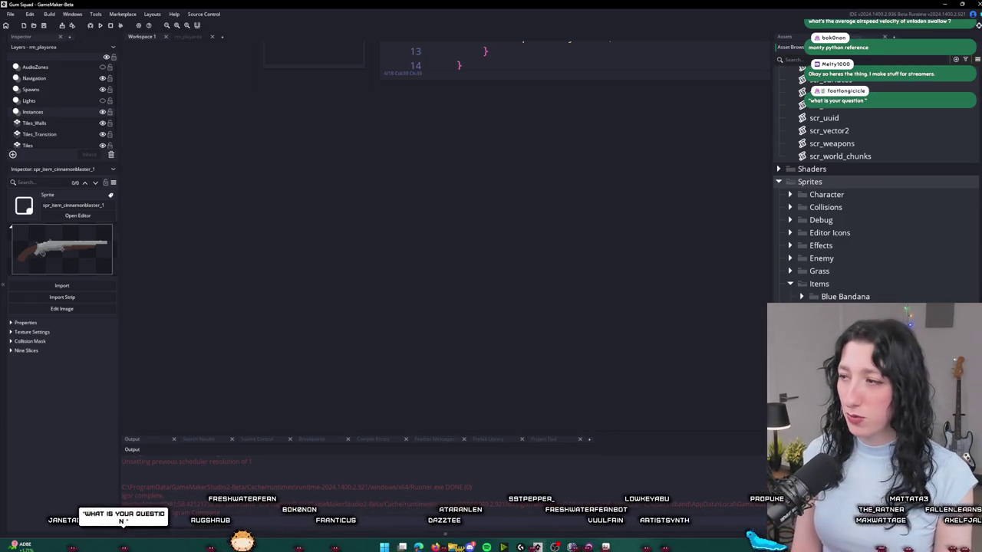
- Import CinnamonBlasterWorld.png into spr_item_cinnamonblaster_world, replacing its image
click(78, 215)
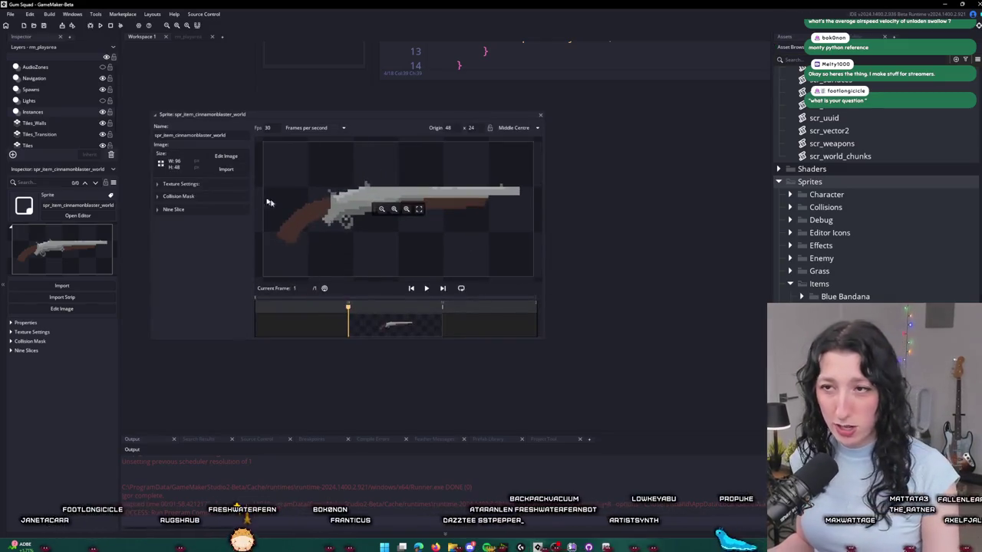
click(231, 171)
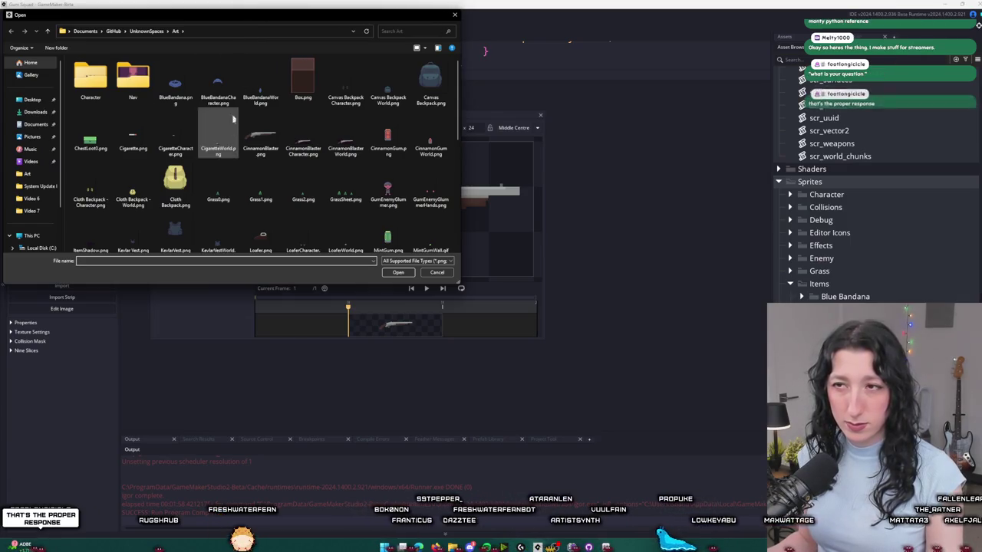
double_click(336, 123)
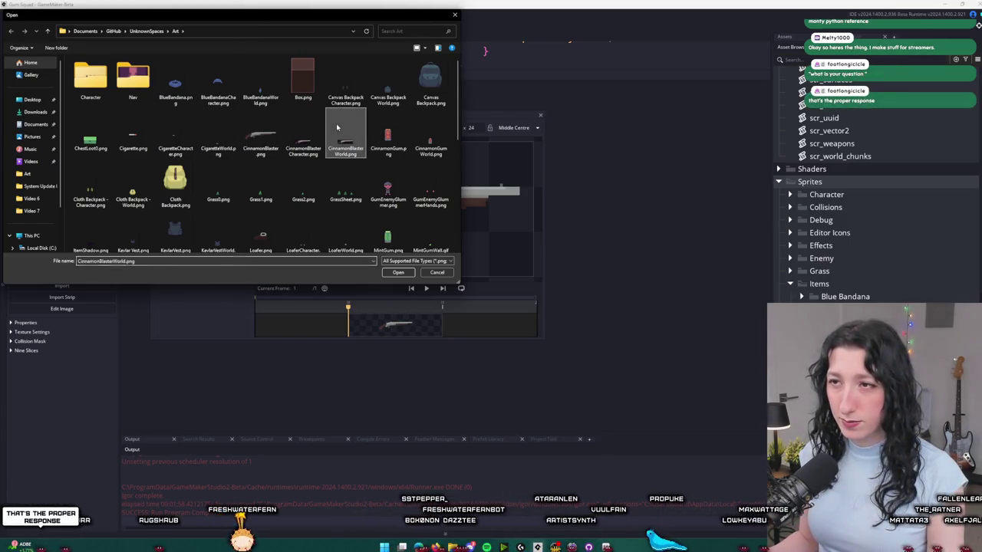
click(526, 287)
- Re-export the drawing from Aseprite as CinnamonBlasterWorld.png and return to GameMaker
key(alt+Tab)
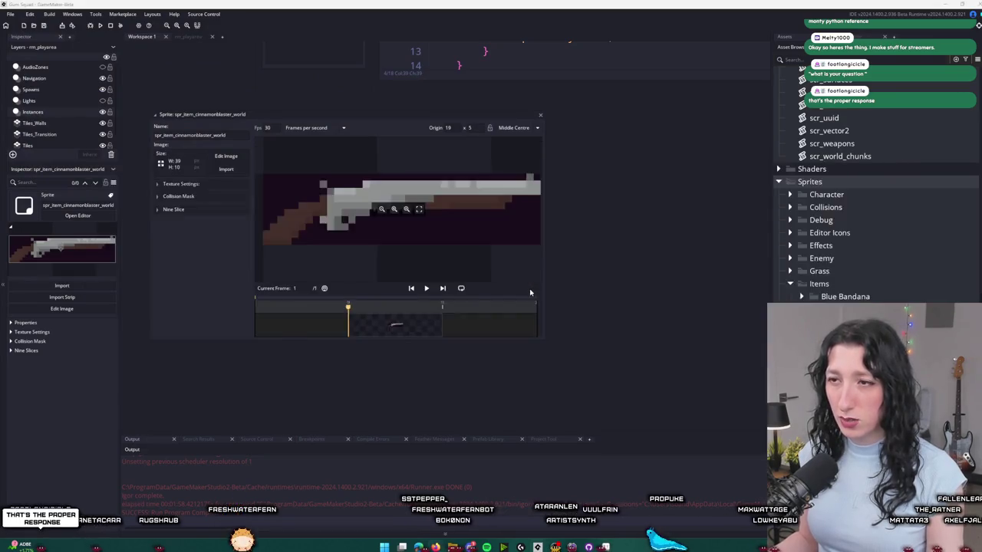
key(ctrl+e)
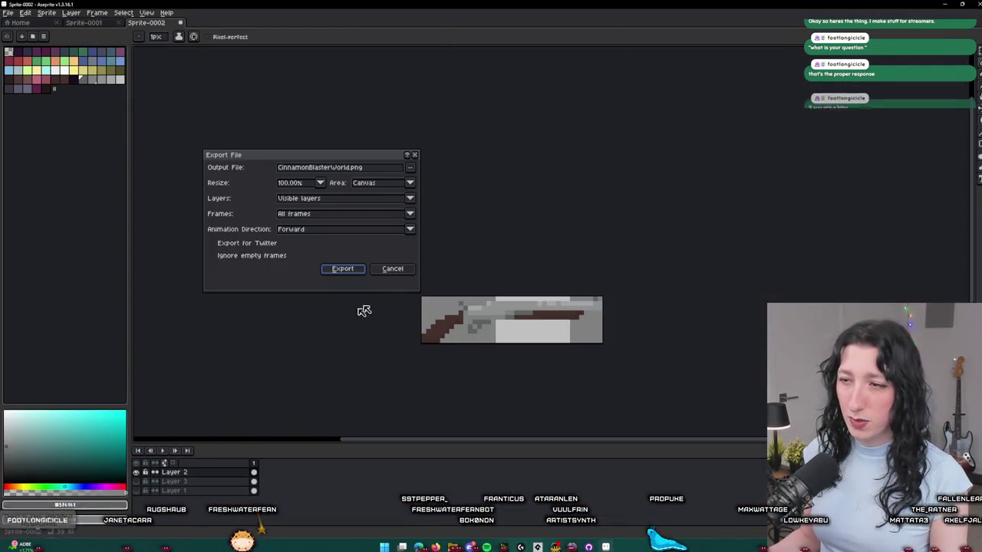
click(340, 268)
key(alt+Tab)
key(alt+Tab)
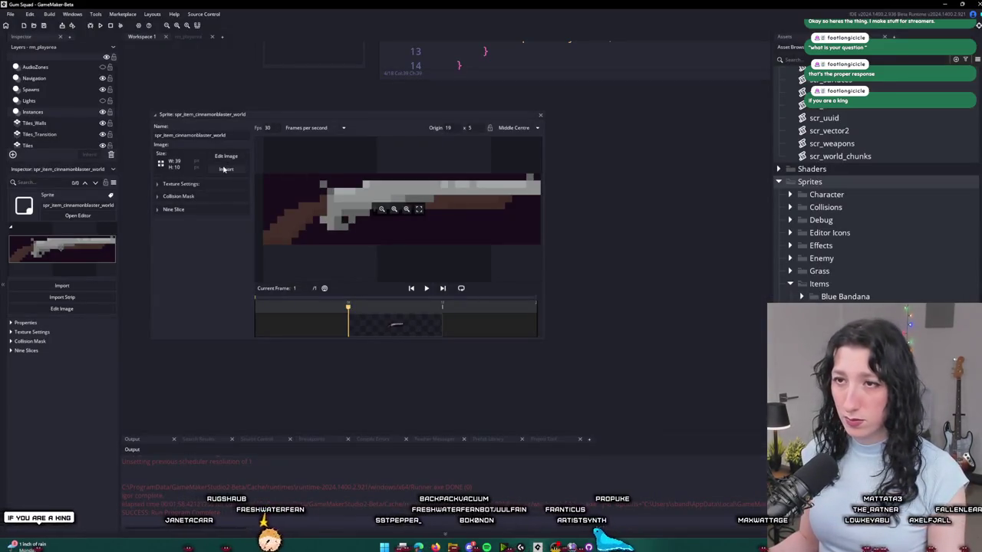
- Replace the old CinnamonBlasterCharacter.png with a renamed copy of CinnamonBlasterWorld.png
click(225, 169)
click(309, 136)
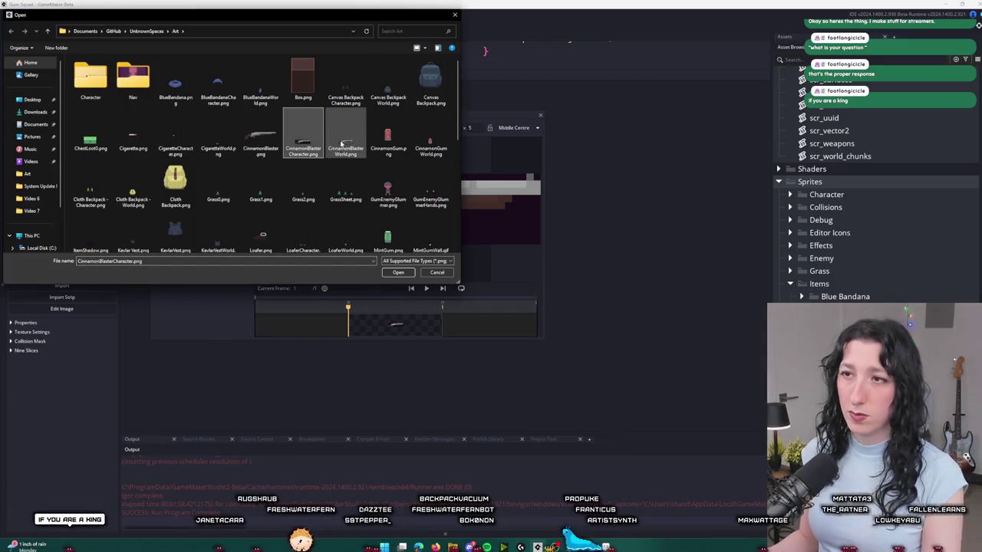
click(303, 139)
key(Escape)
key(Delete)
key(ctrl+c)
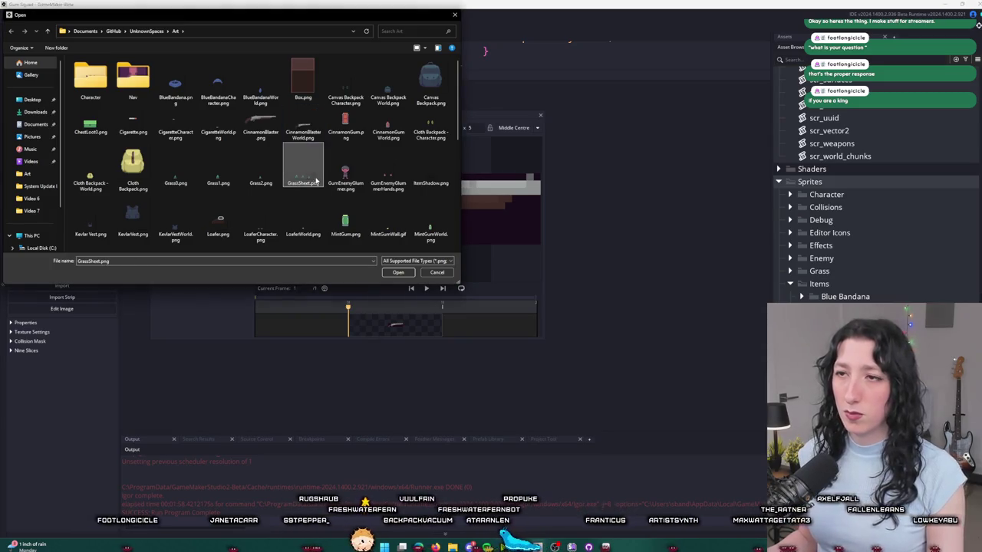
key(ctrl+v)
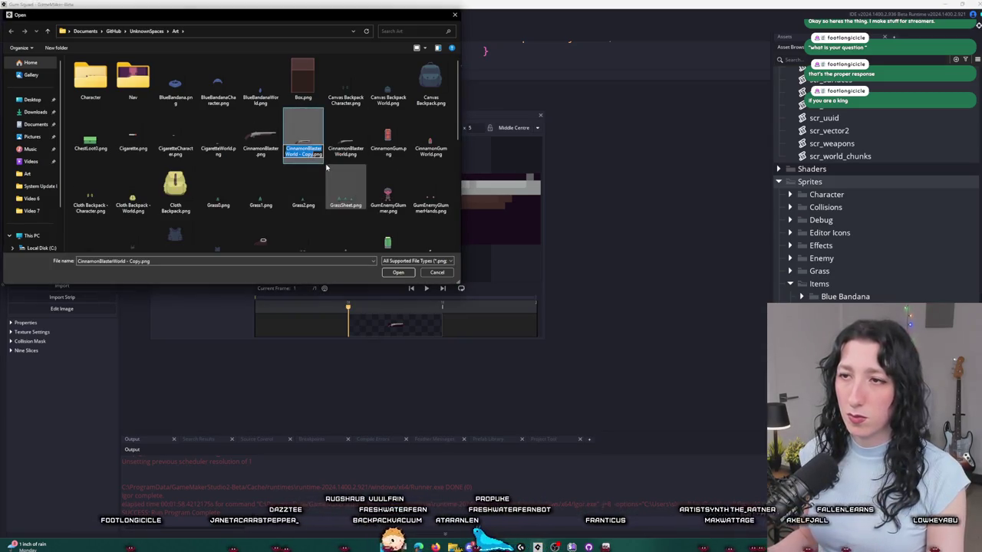
key(F2)
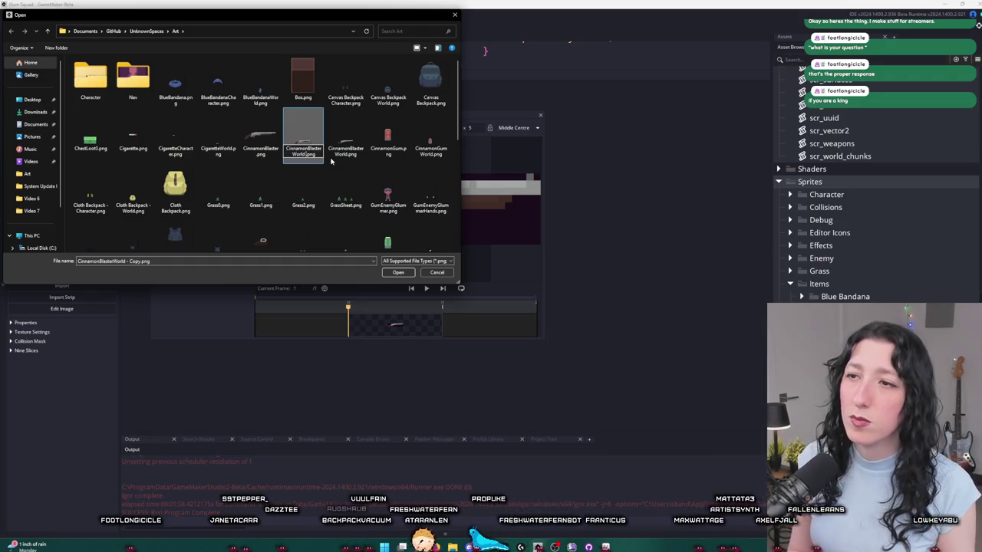
key(BackSpace)
key(BackSpace)
key(BackSpace)
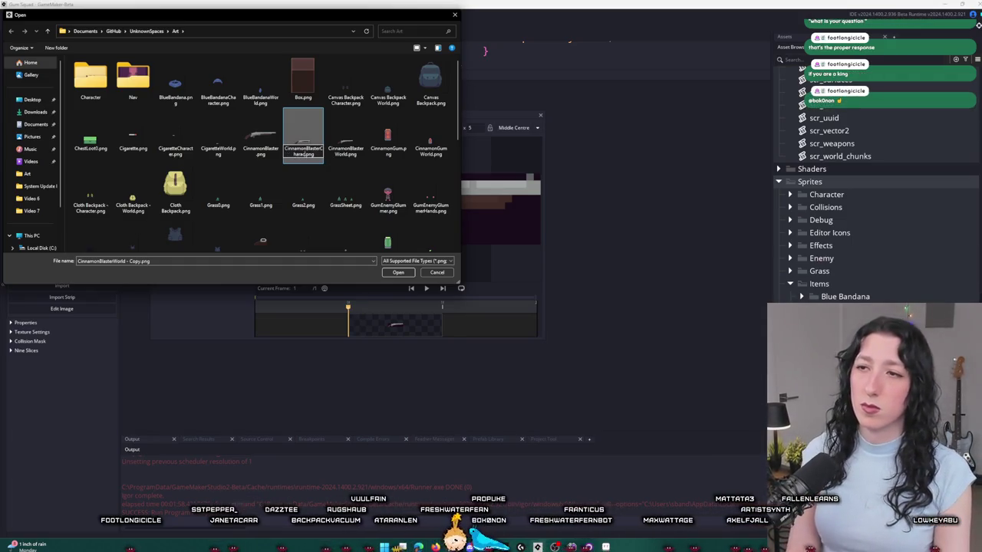
key(Return)
- Import the new CinnamonBlasterCharacter.png into the sprite, close it, and open the character sprite
double_click(357, 126)
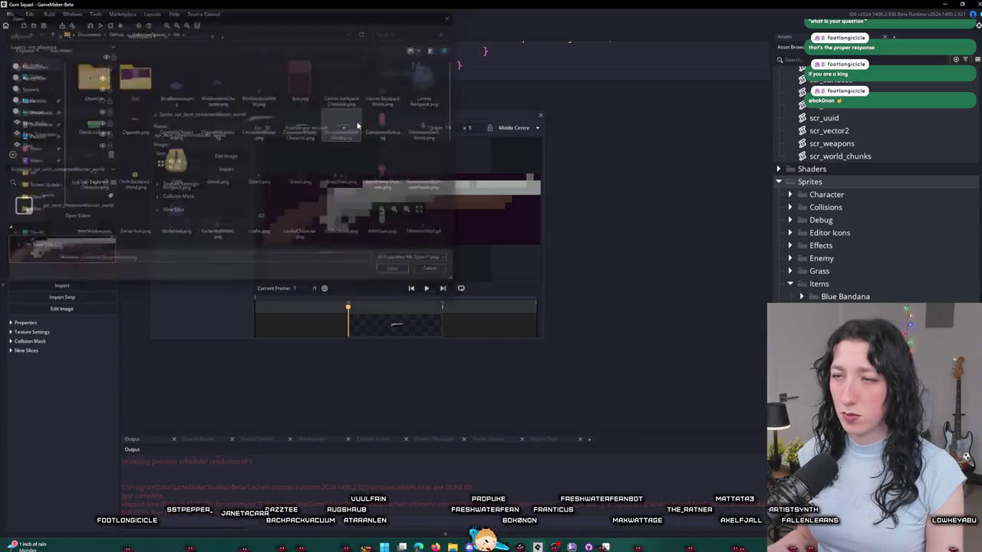
click(524, 286)
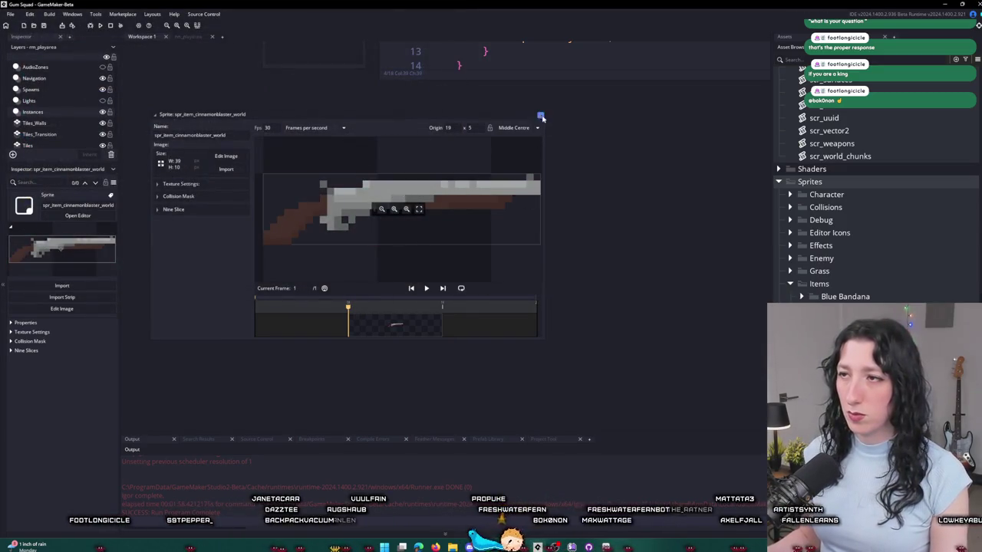
click(542, 118)
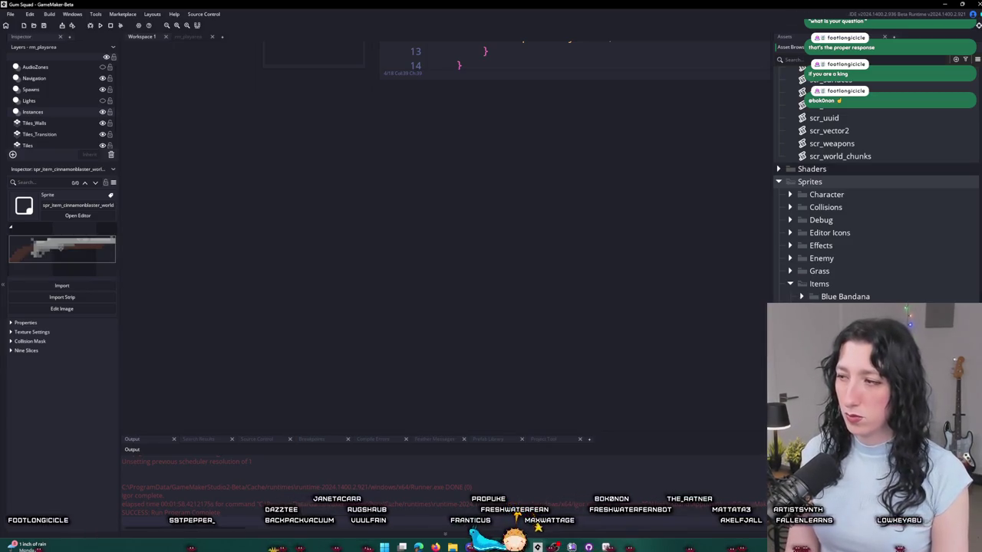
click(78, 215)
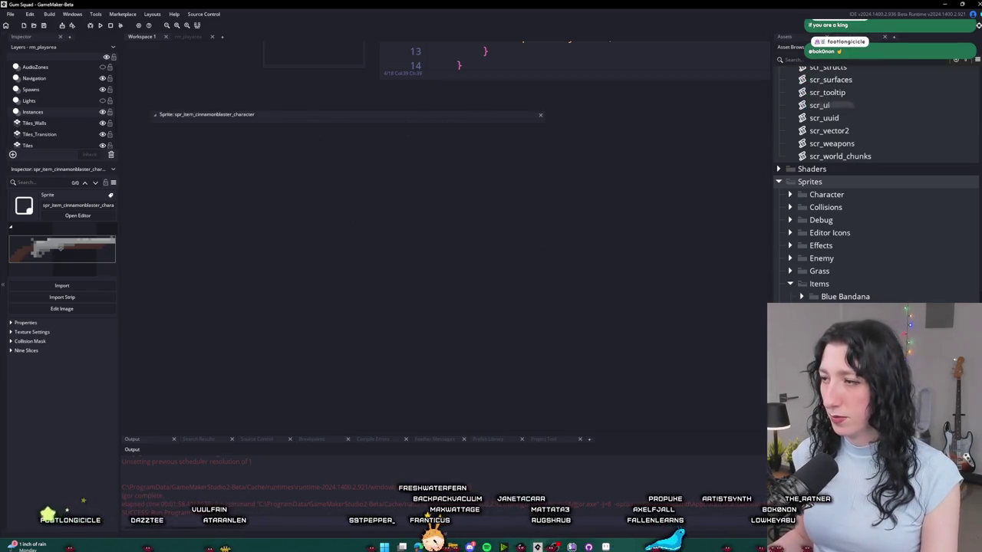
- Scroll the workspace to review the cinnamon blaster character sprite
scroll(441, 145, up, 1)
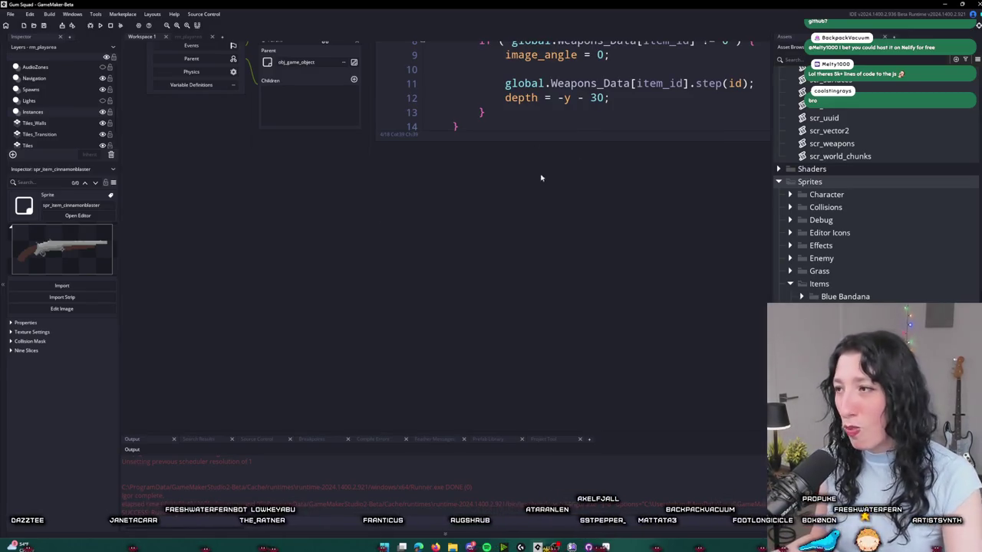
- Open the scr_items script maximized in the workspace
scroll(292, 282, up, 4)
scroll(291, 282, up, 5)
key(ctrl+t)
text(scr_items)
key(Return)
key(ctrl+shift+Return)
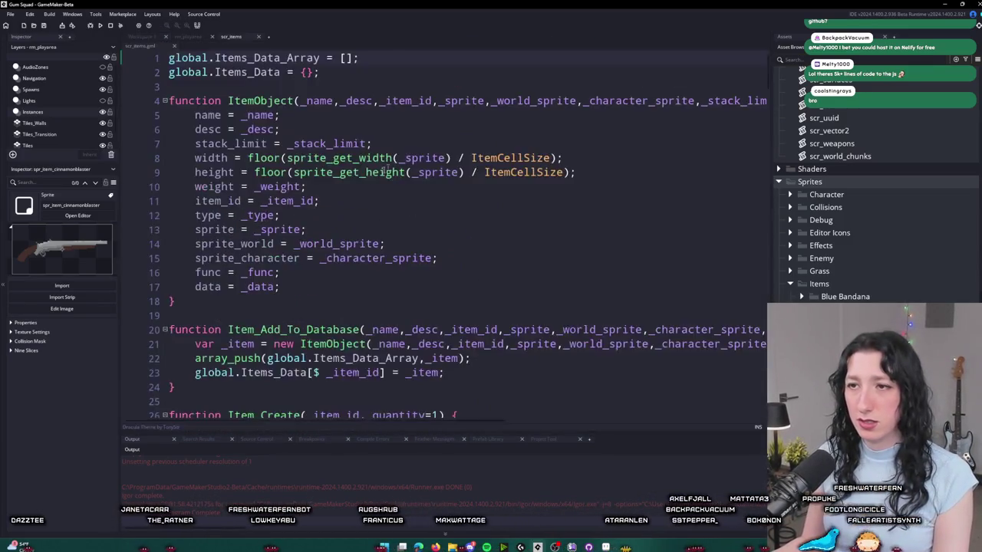
- Search the script for 'peashoot' and select the Pea Shooter item entry
scroll(311, 282, down, 20)
scroll(306, 230, down, 20)
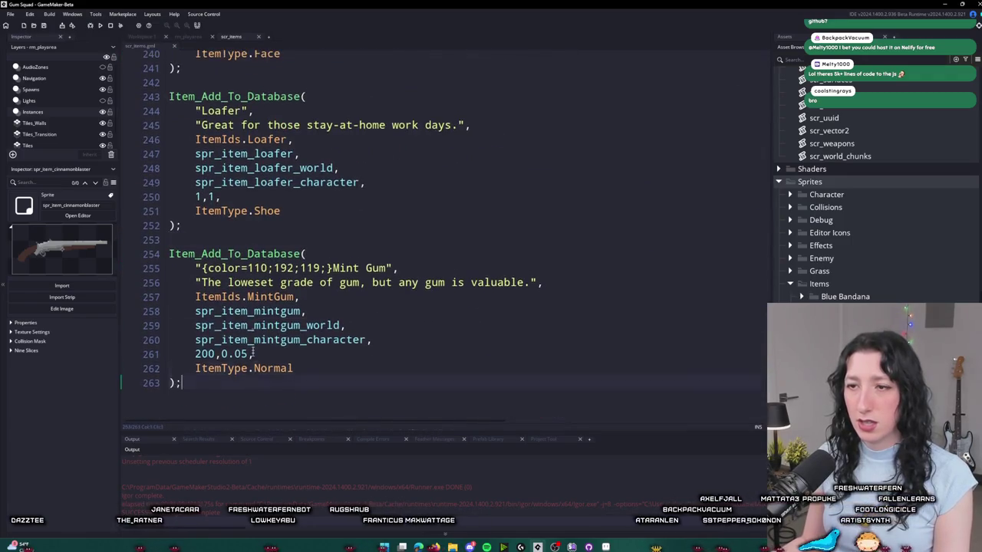
drag(184, 384, 217, 229)
scroll(218, 230, up, 7)
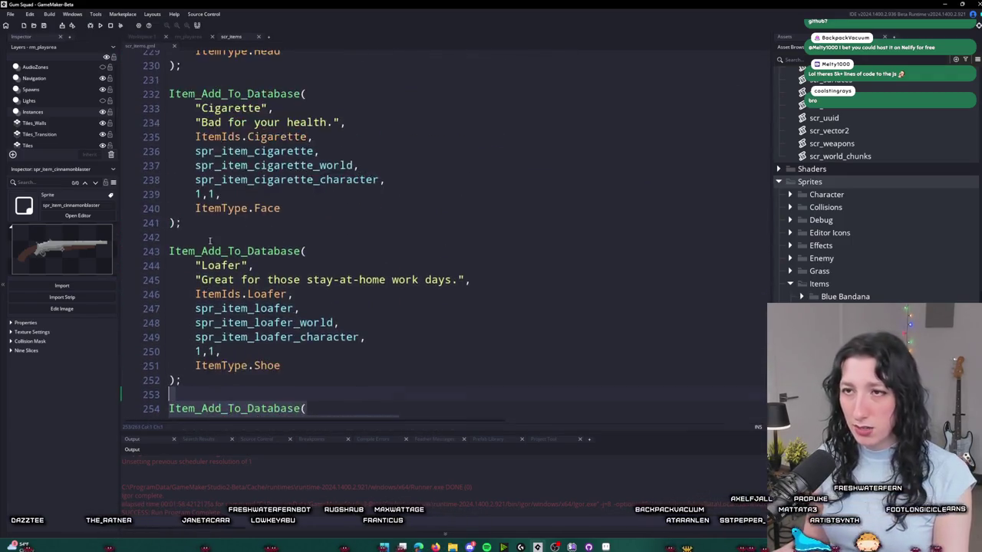
scroll(216, 228, up, 9)
click(285, 277)
key(ctrl+f)
text(peasho)
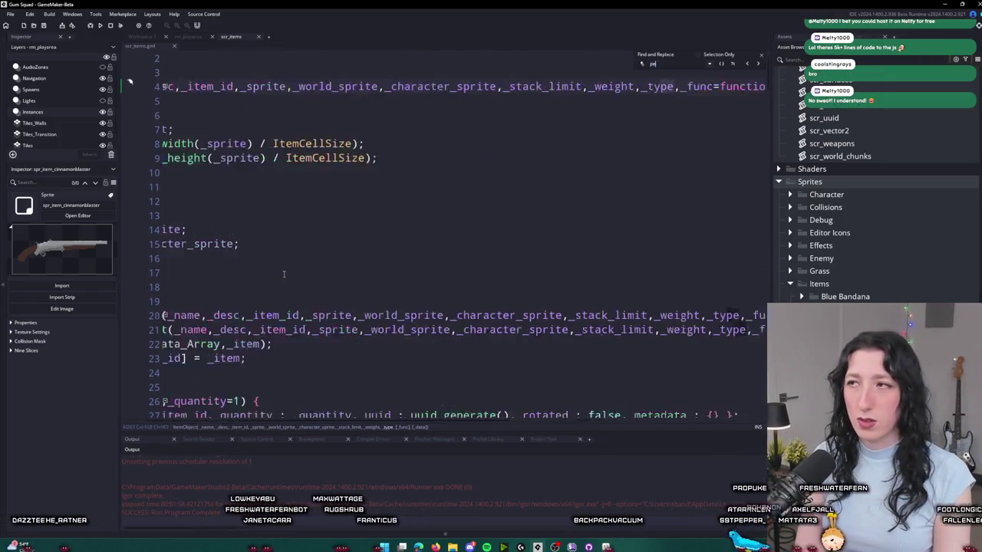
text(ot)
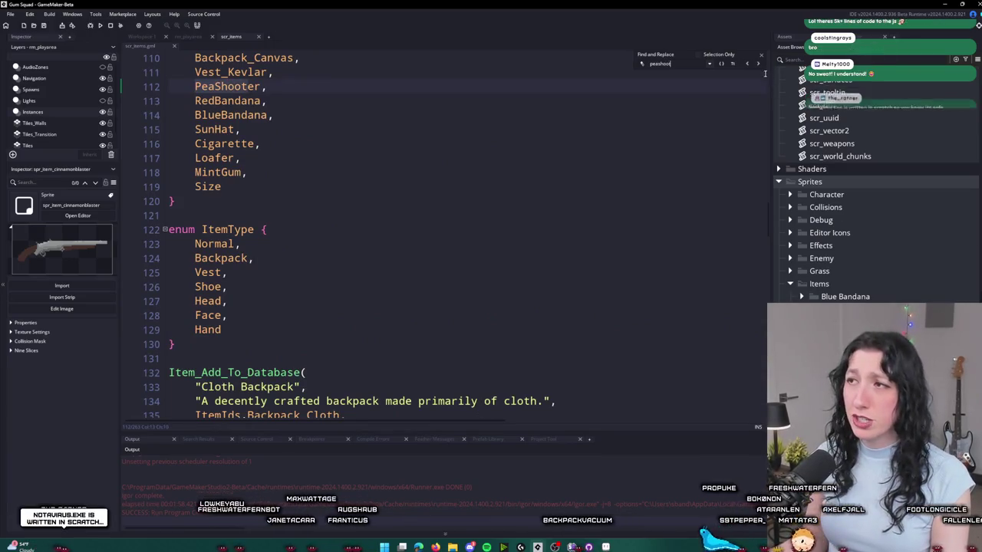
click(756, 65)
scroll(384, 230, up, 1)
drag(169, 105, 181, 306)
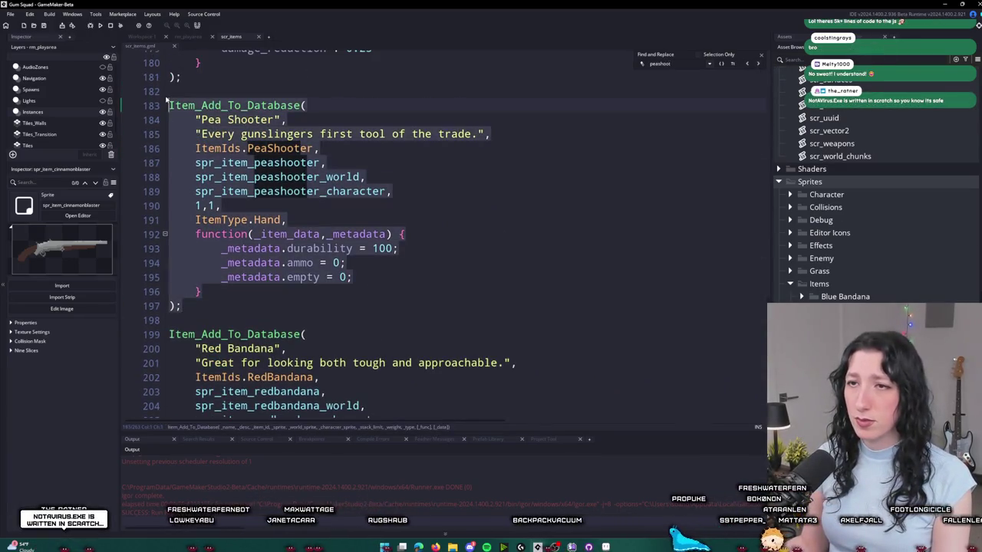
key(Escape)
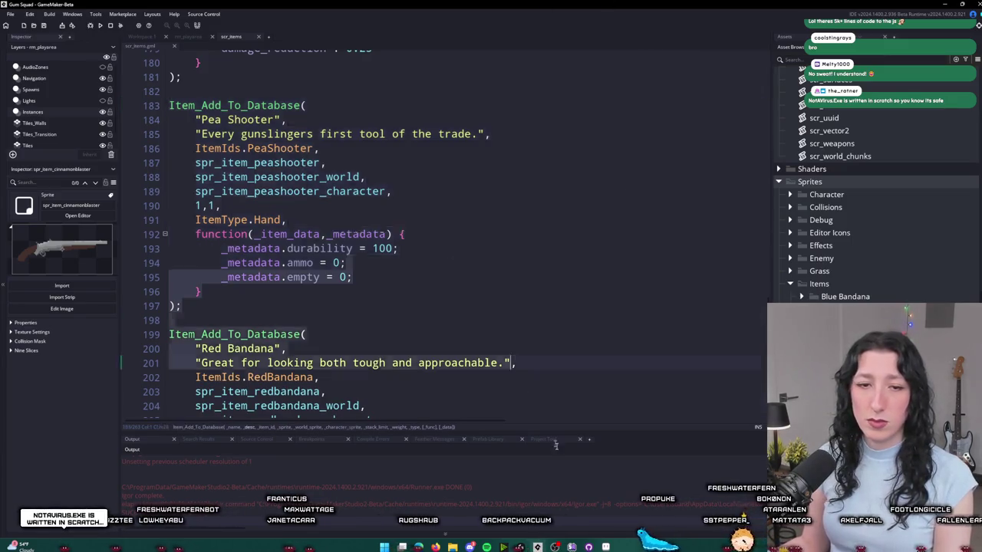
- Paste the Pea Shooter entry at the script's end and change its id to CinnamonBlaster
key(ctrl+shift+End)
scroll(526, 333, down, 1)
click(364, 383)
key(Return)
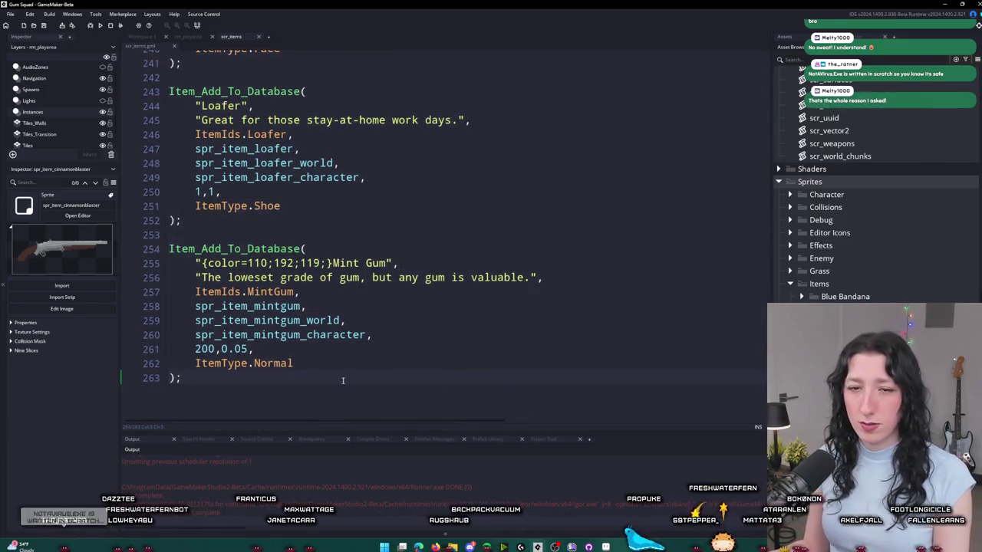
key(ctrl+v)
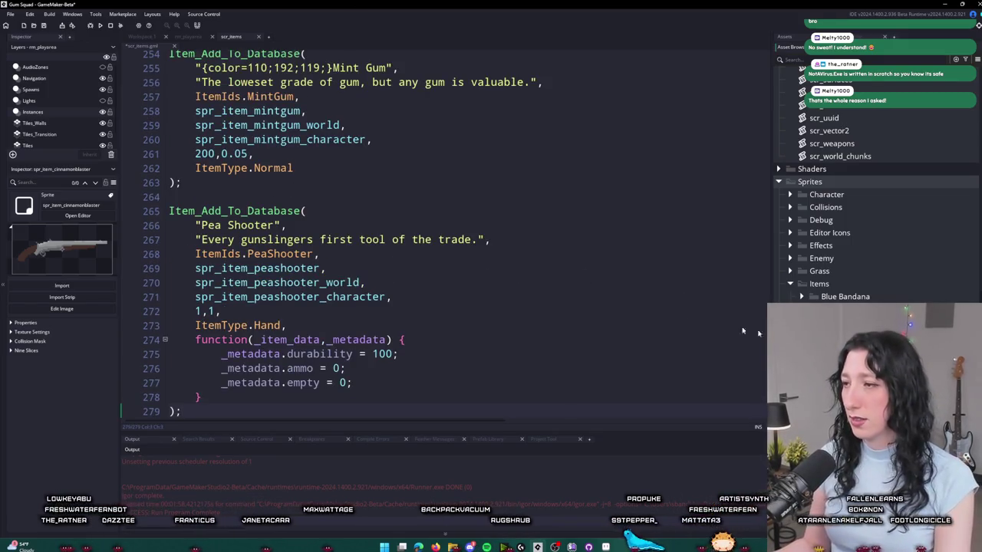
double_click(291, 255)
text(Cinam)
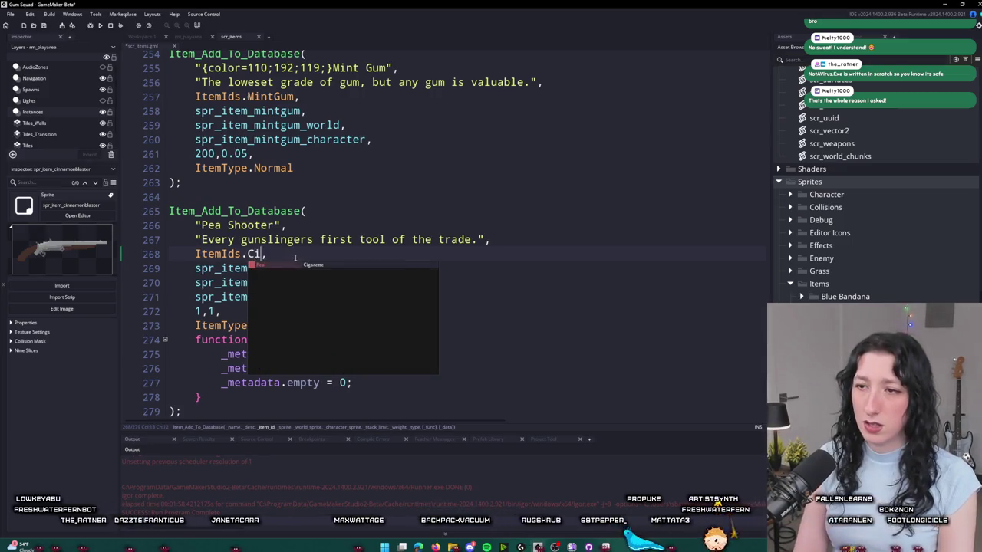
key(BackSpace)
key(BackSpace)
text(namonB)
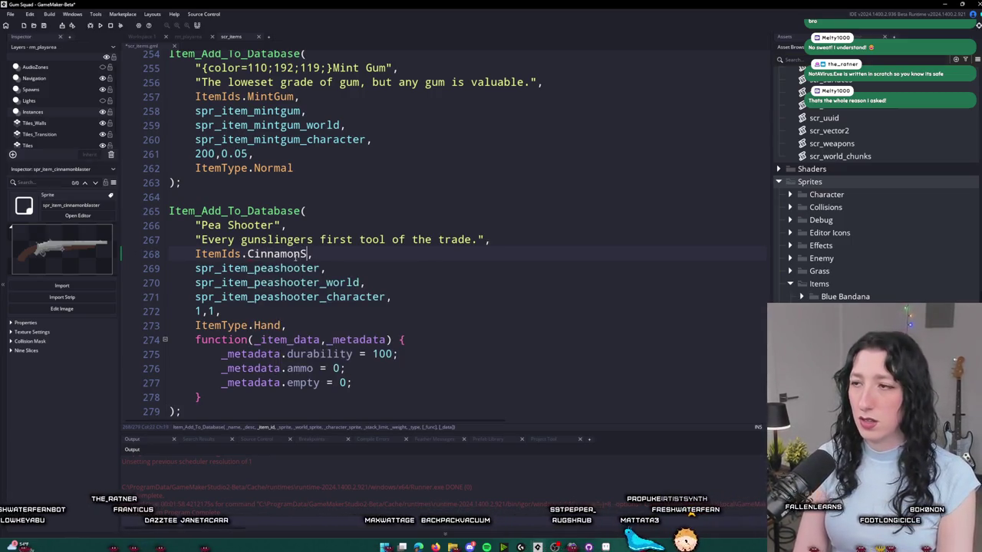
text(laster)
- Add CinnamonBlaster to the ItemIds enum by duplicating the MintGum line
middle_click(296, 254)
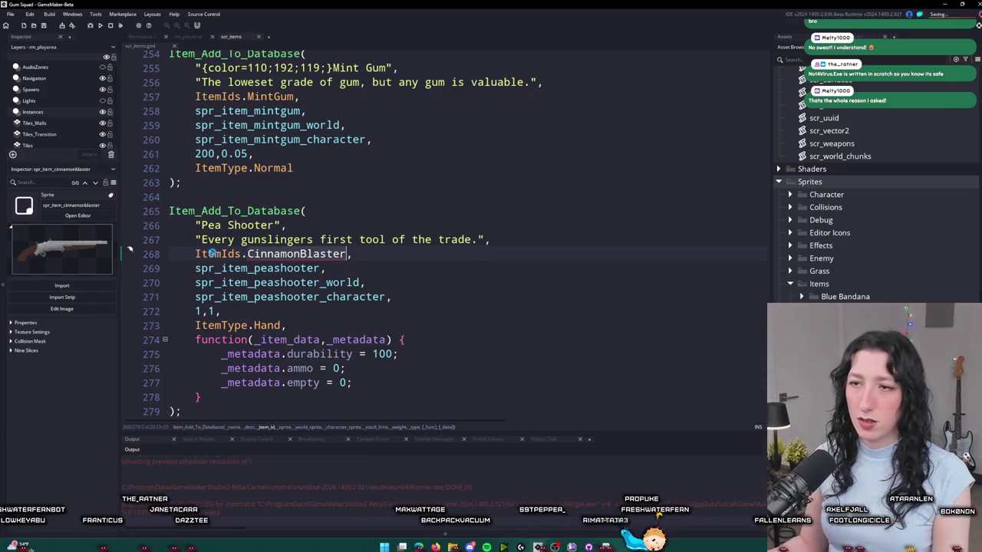
click(219, 229)
key(ctrl+d)
double_click(266, 239)
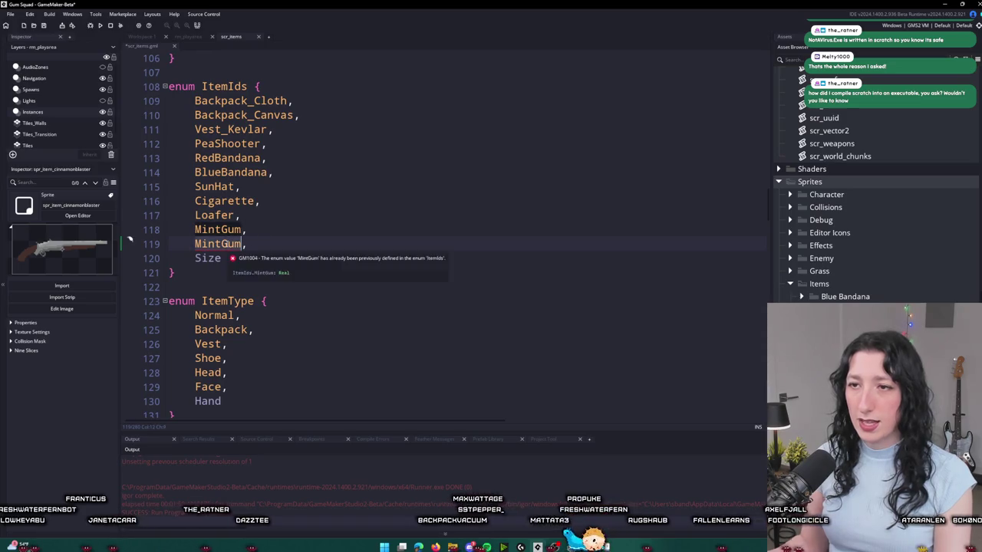
text(CinnamonBlaster)
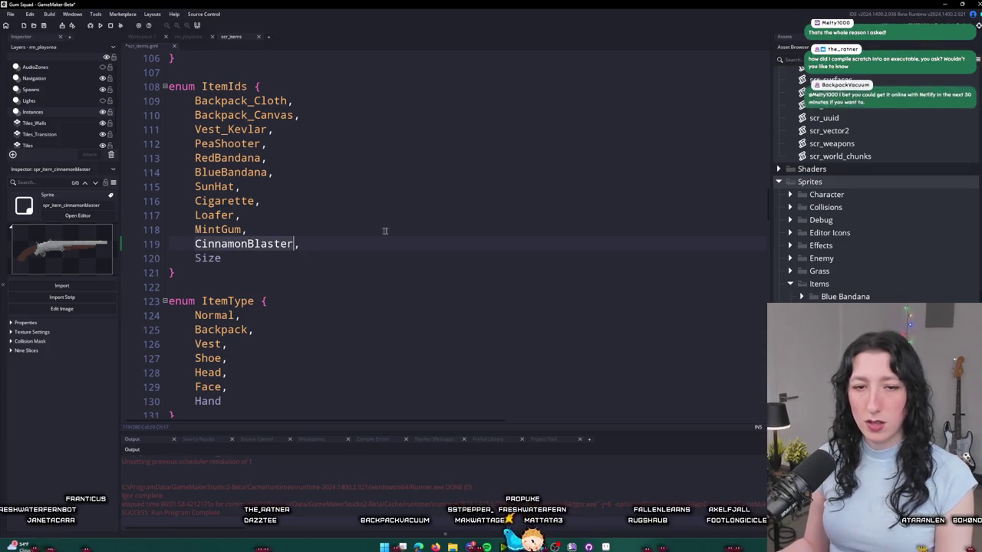
- Search for CinnamonBlaster to check its use in the new entry
key(ctrl+f)
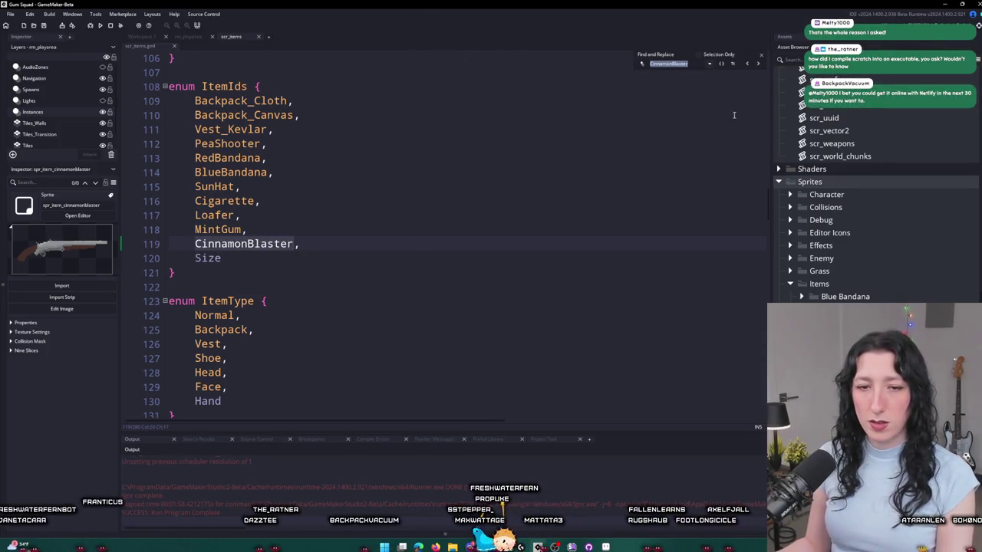
click(747, 65)
key(Escape)
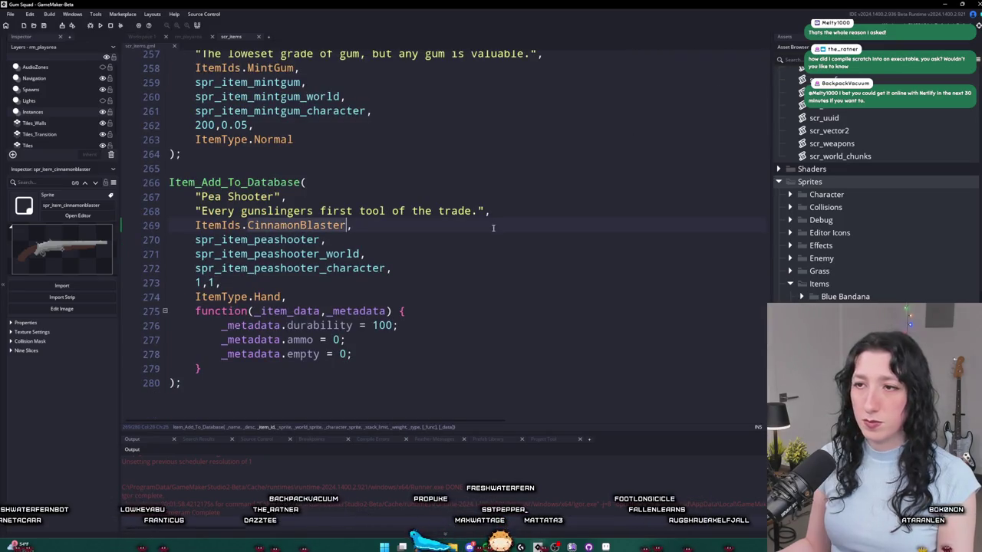
click(495, 227)
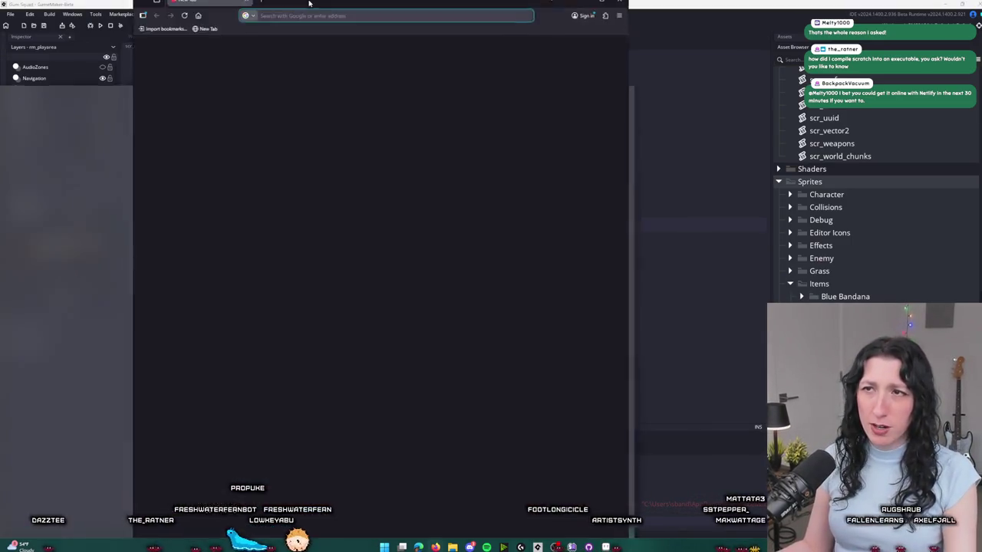
- Search Google for 'wrote an os in scratch' and expand the AI Overview
text(wrote an os in scar)
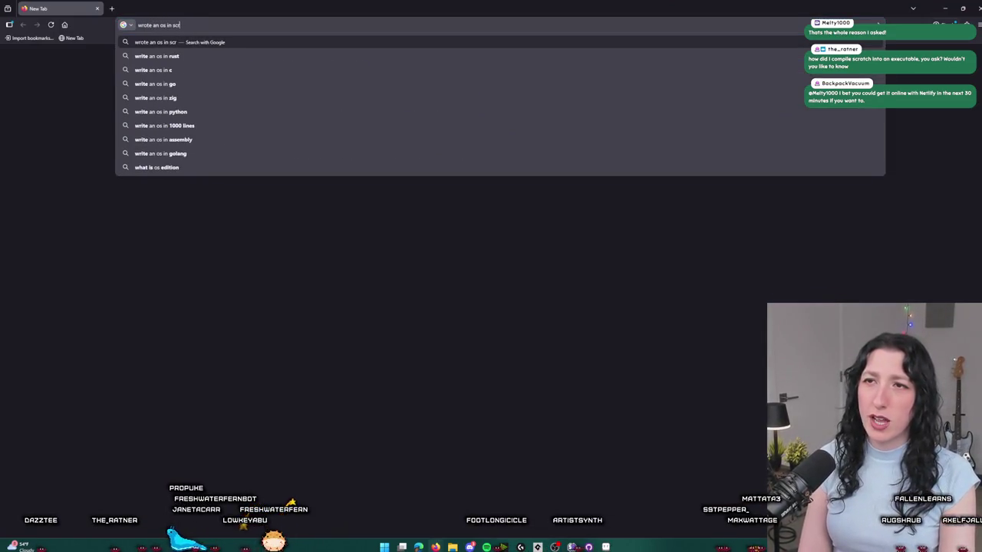
key(Return)
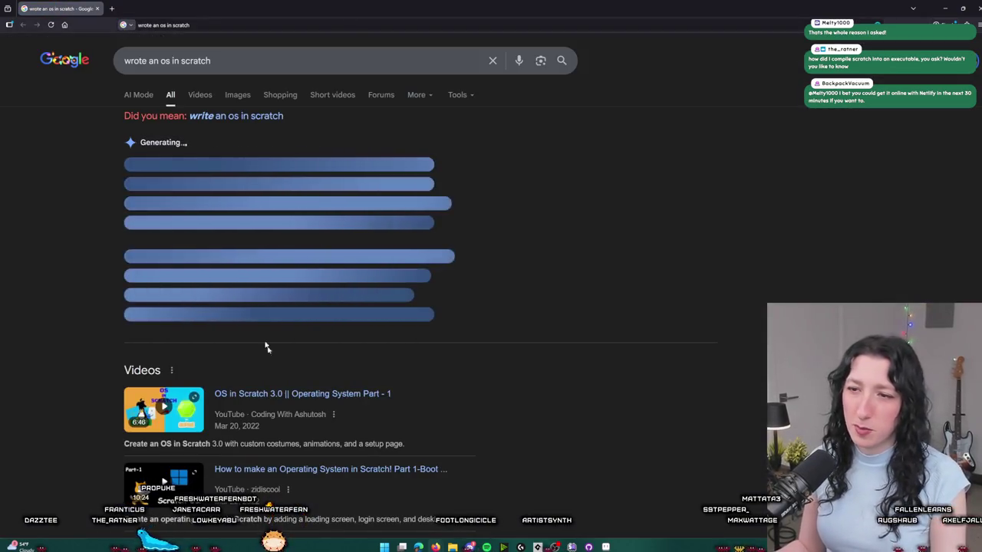
click(290, 318)
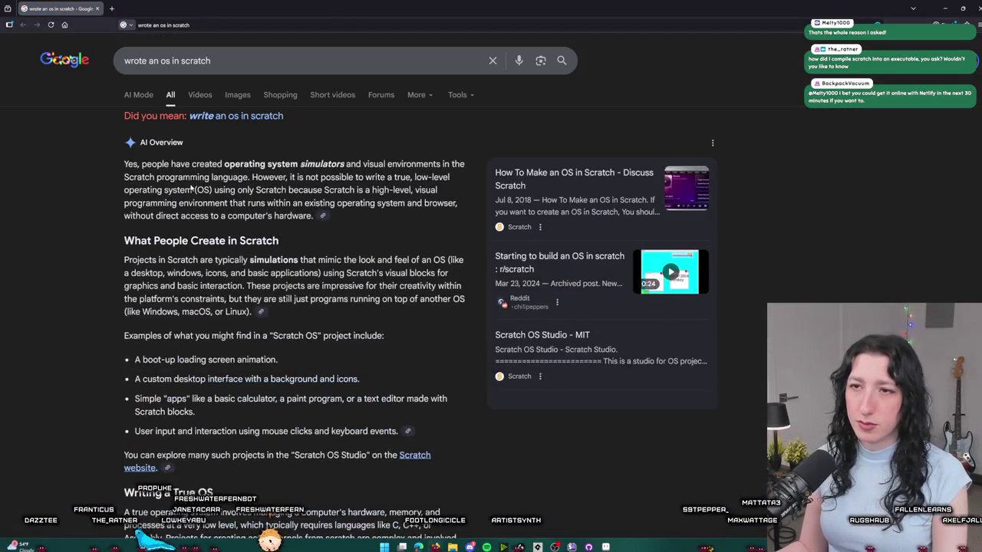
- Look through the results and open the 'OS in Scratch 3.0' YouTube video
scroll(345, 164, down, 3)
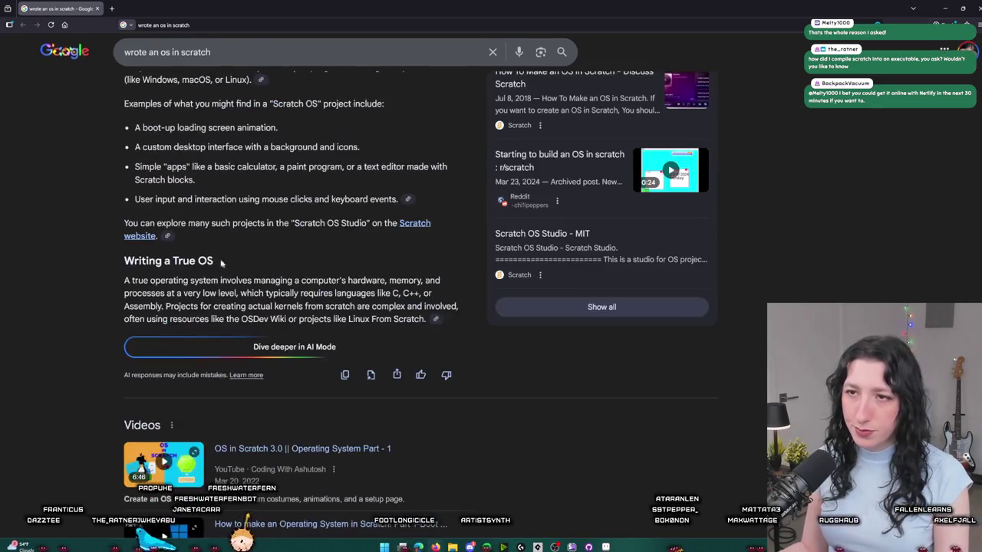
scroll(194, 243, up, 2)
scroll(194, 243, down, 8)
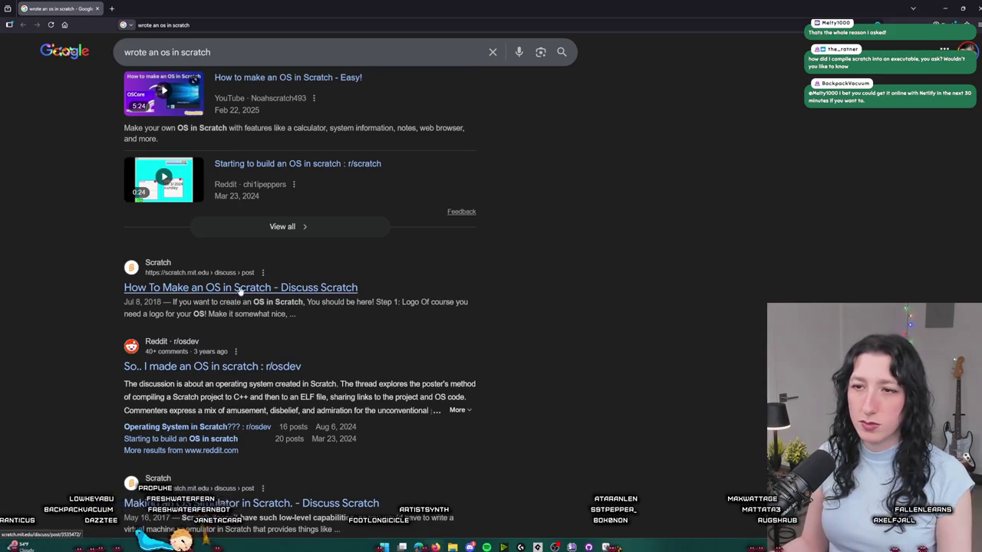
scroll(234, 165, up, 3)
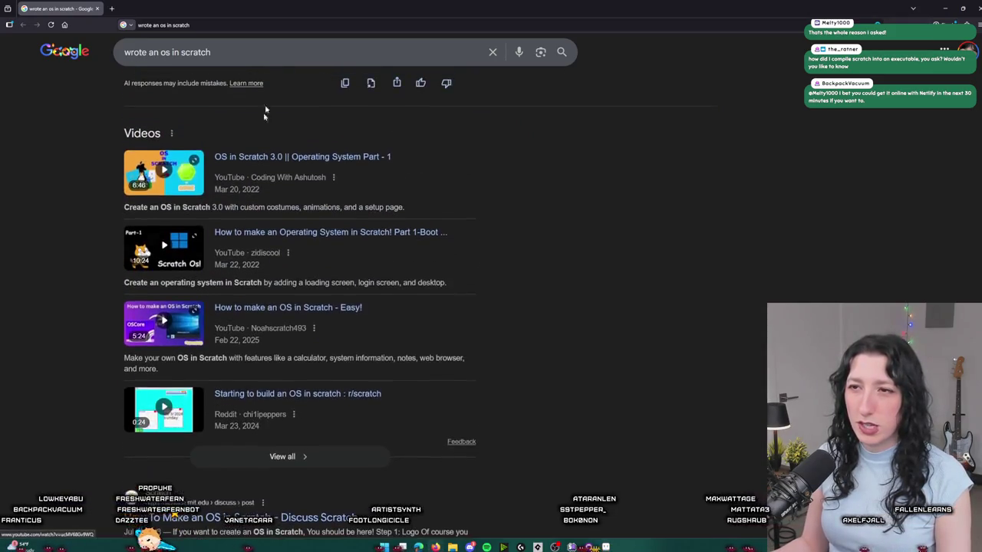
click(234, 161)
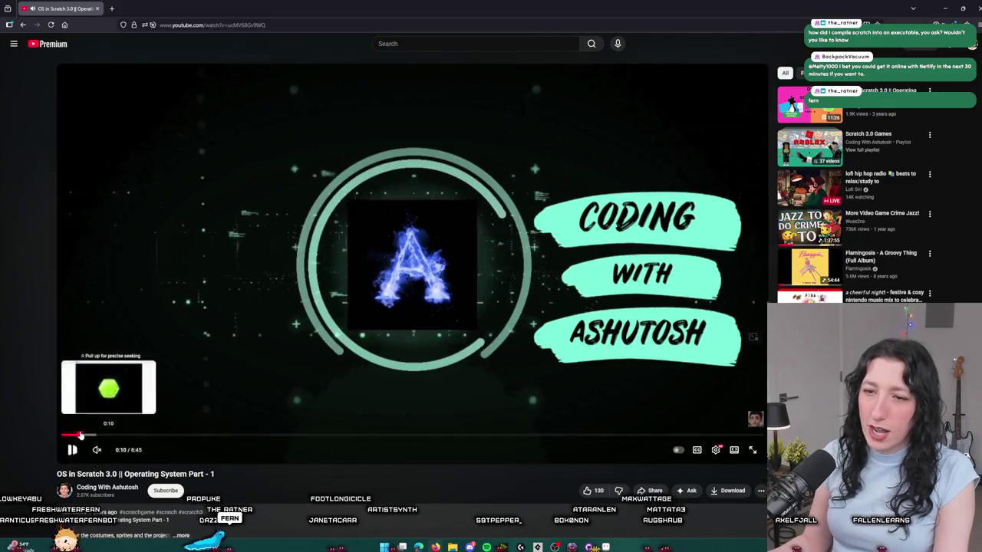
- Skim the OS in Scratch 3.0 Part 1 video from 0:20 through 0:48, 1:15, 3:00 and 4:18 to 5:43
click(96, 435)
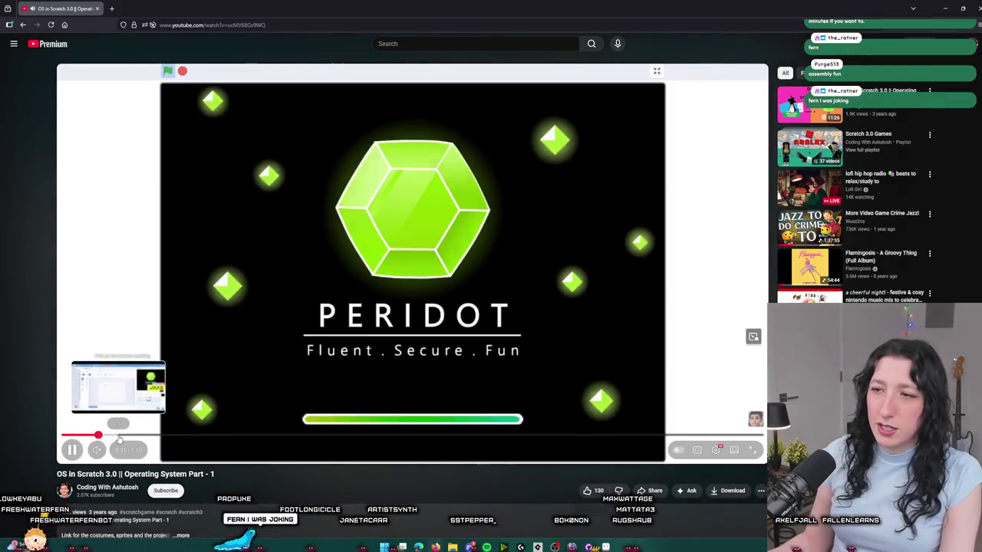
click(119, 435)
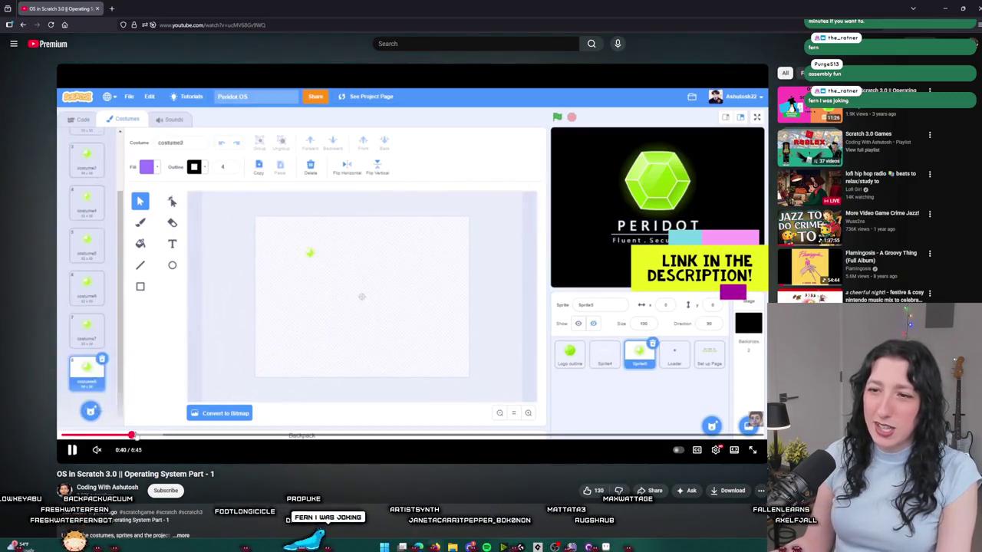
click(145, 436)
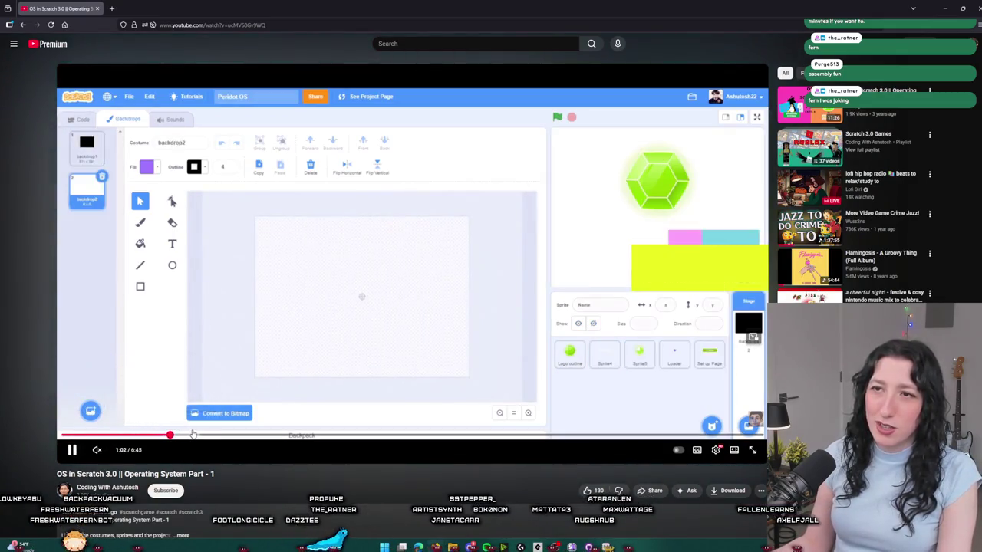
click(192, 435)
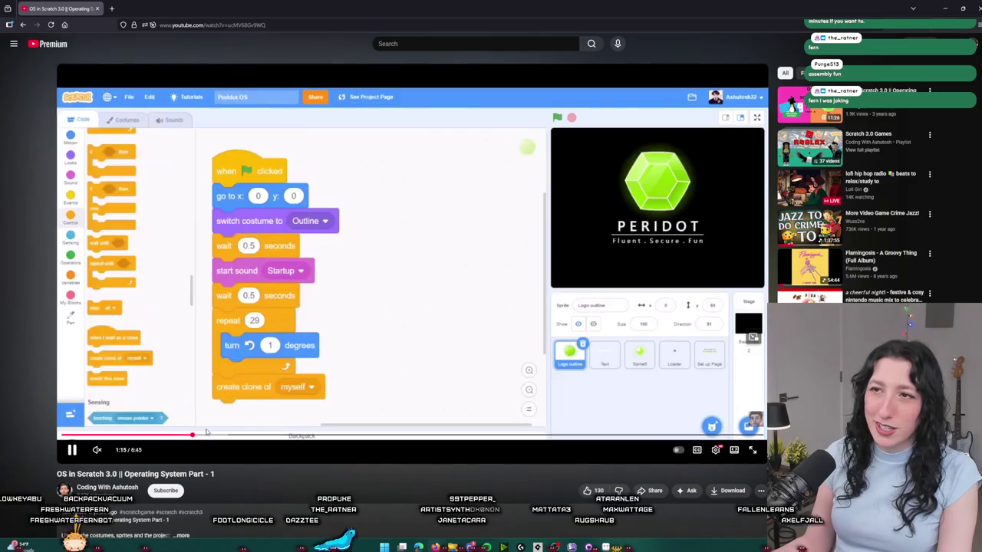
drag(217, 435, 373, 436)
click(508, 435)
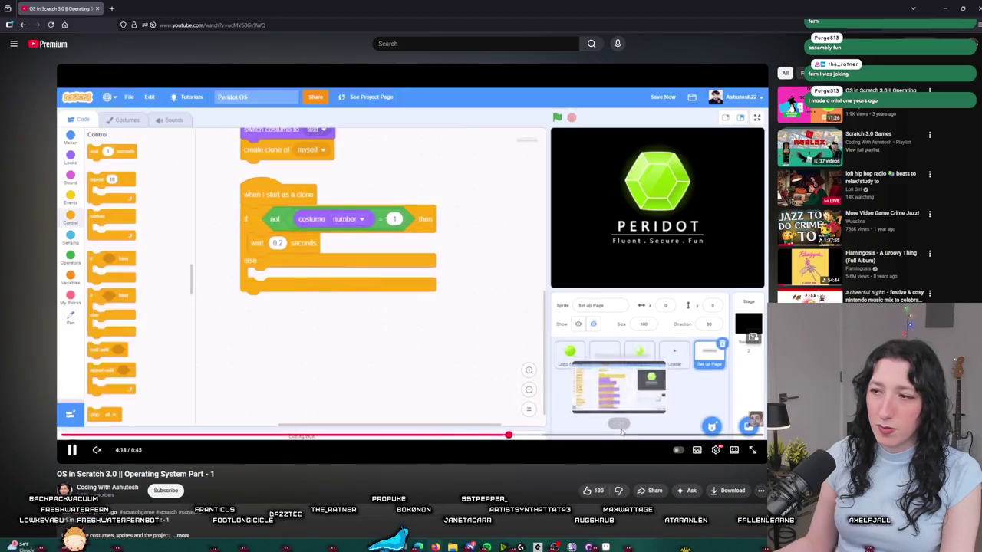
click(665, 430)
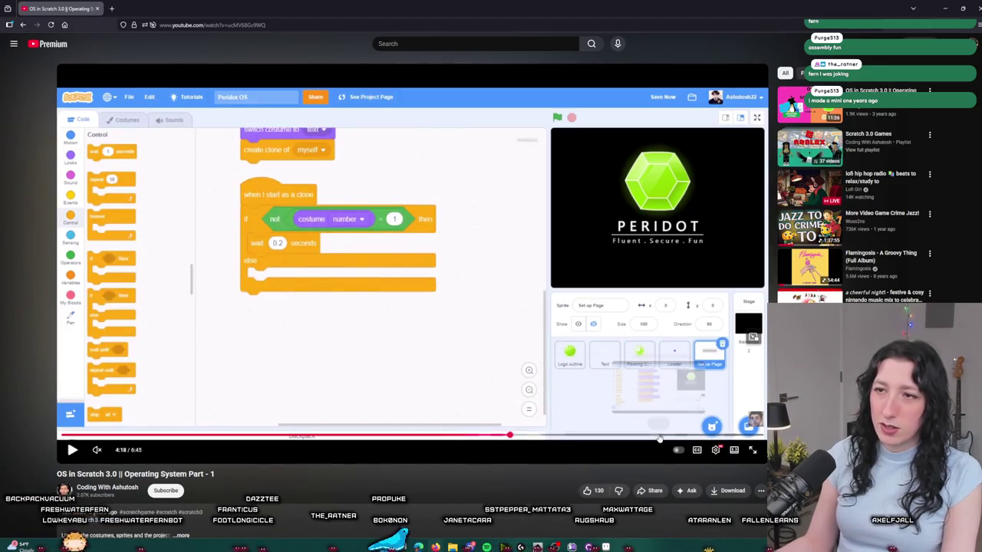
click(657, 435)
scroll(461, 399, down, 2)
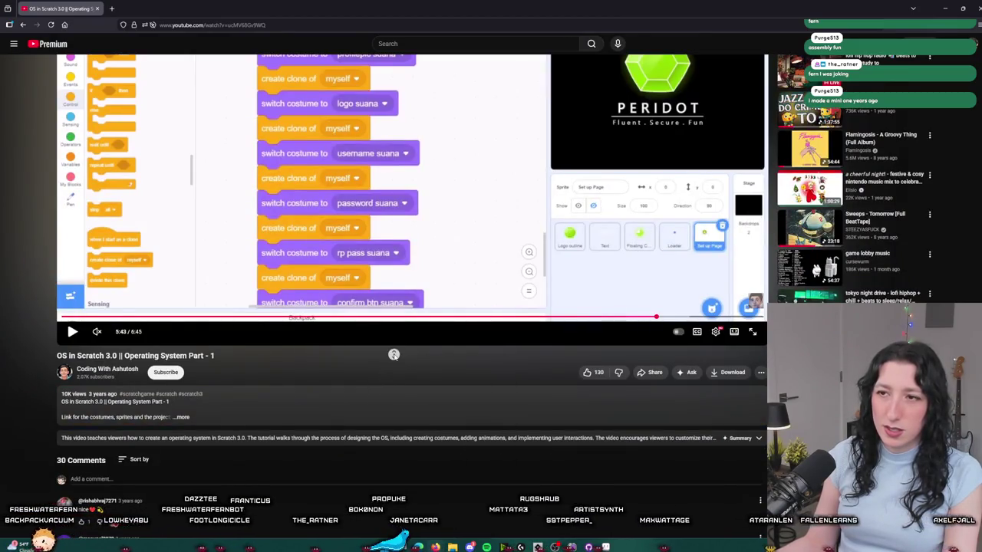
scroll(441, 361, up, 2)
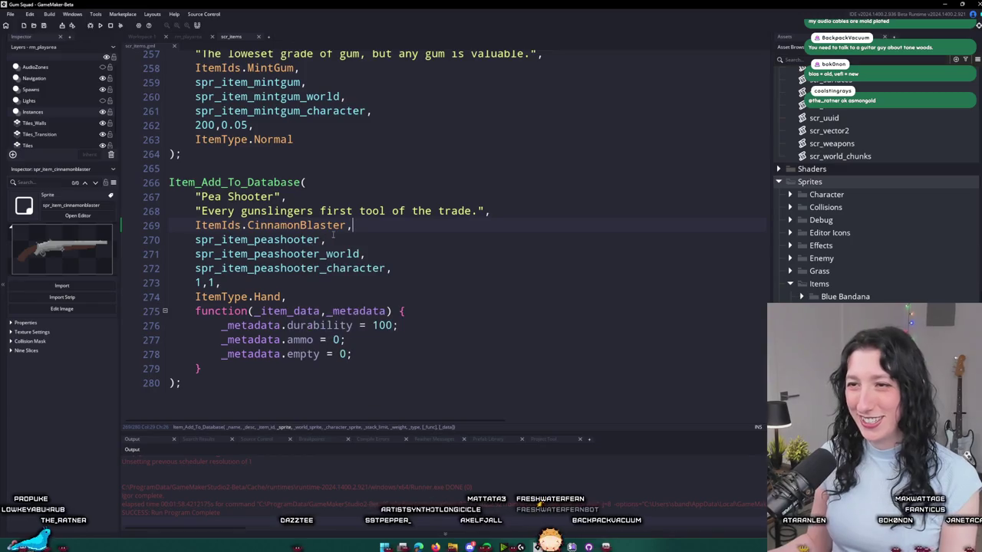
- Change the entry's three peashooter sprite names to the spr_item_cinnamonblaster sprites
click(249, 267)
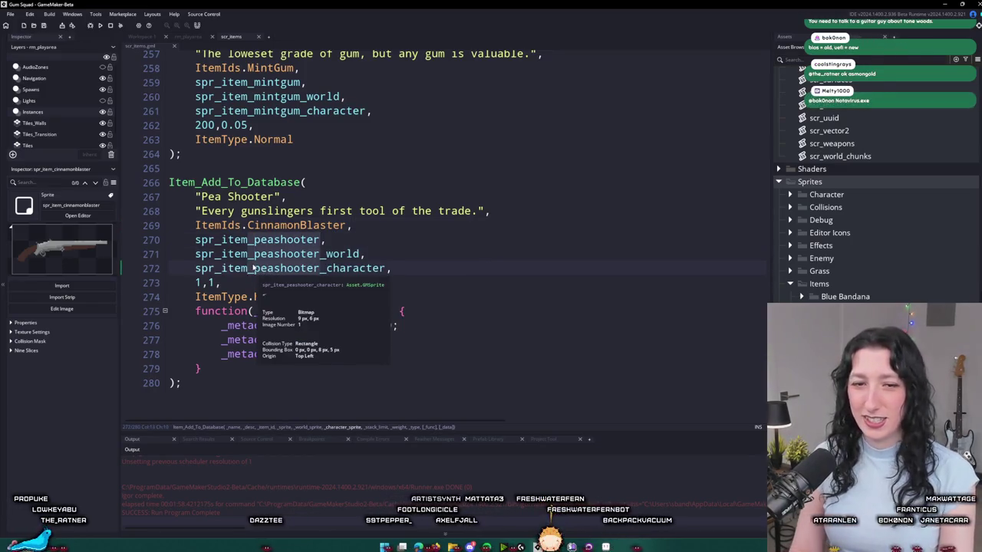
key(ctrl+Delete)
text(cinnamonblaster)
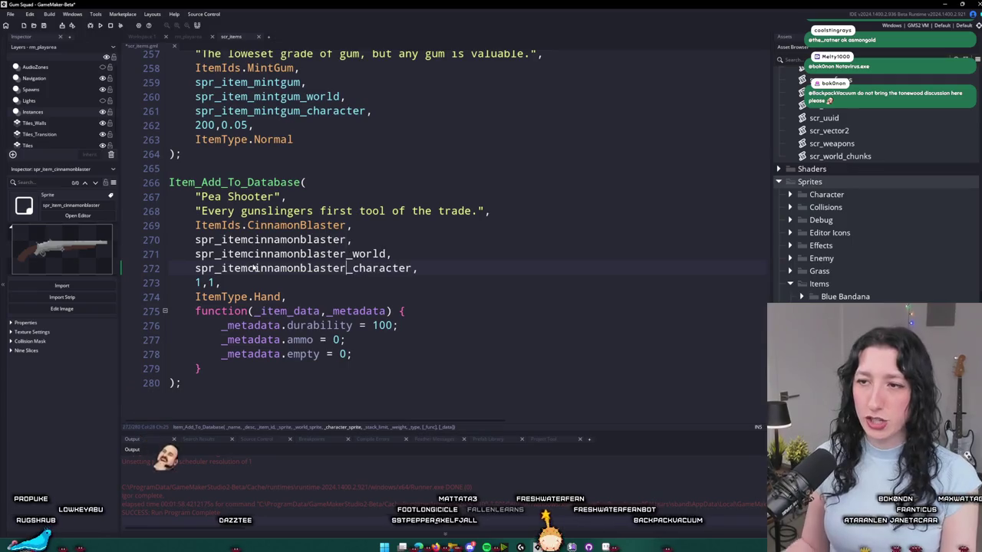
key(BackSpace)
key(BackSpace)
key(BackSpace)
text(ter)
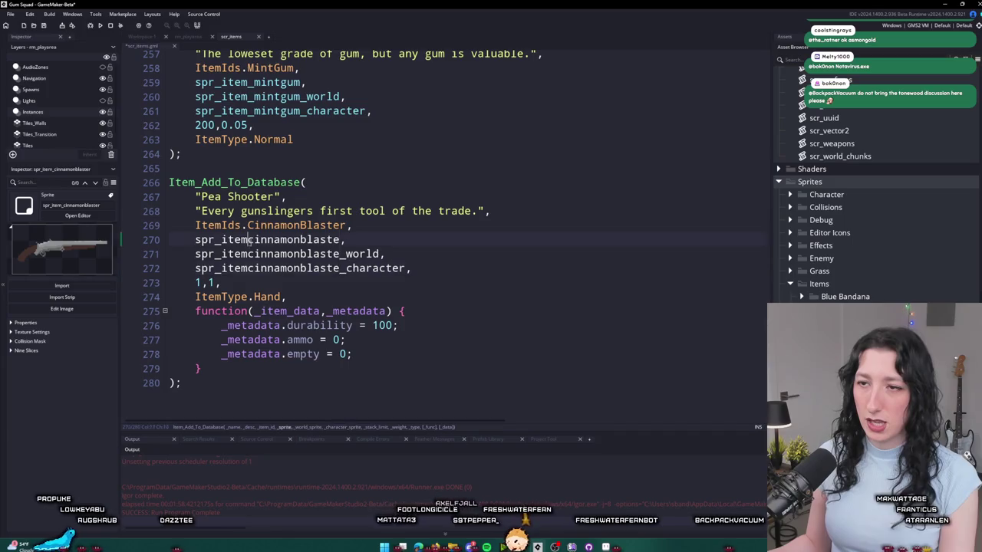
text(_cha)
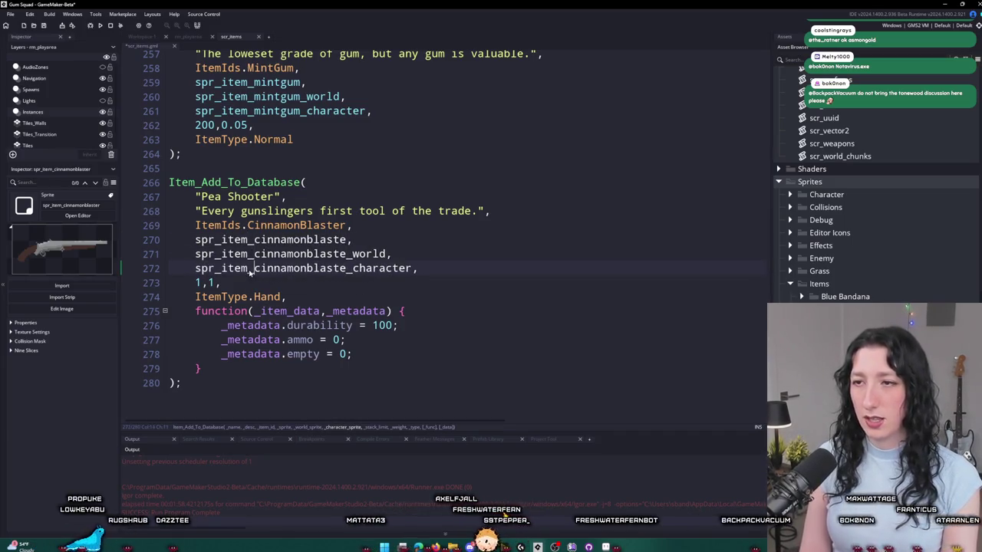
text(r)
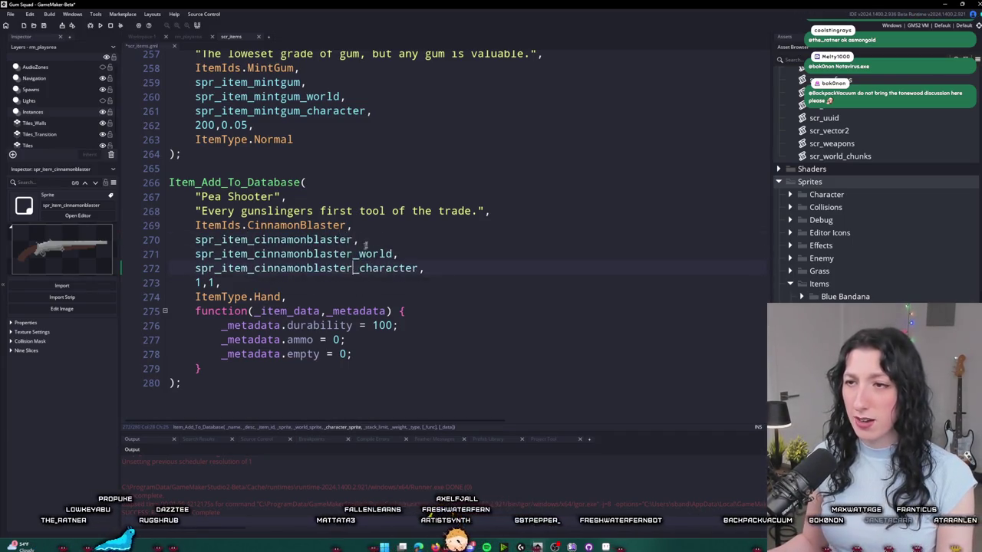
click(389, 227)
- Copy CinnamonBlaster and paste it over the "Pea Shooter" name string
scroll(389, 227, up, 1)
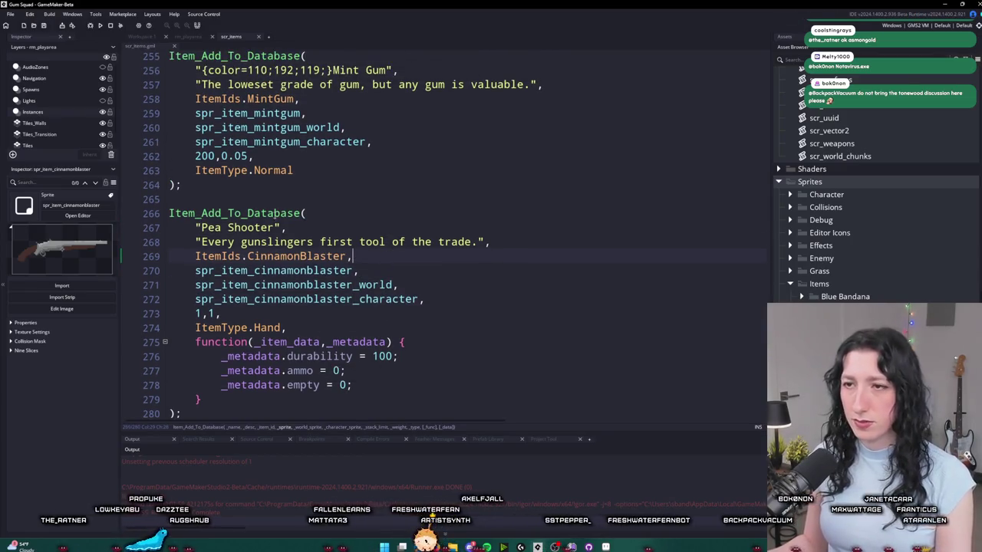
key(Down)
scroll(307, 230, down, 1)
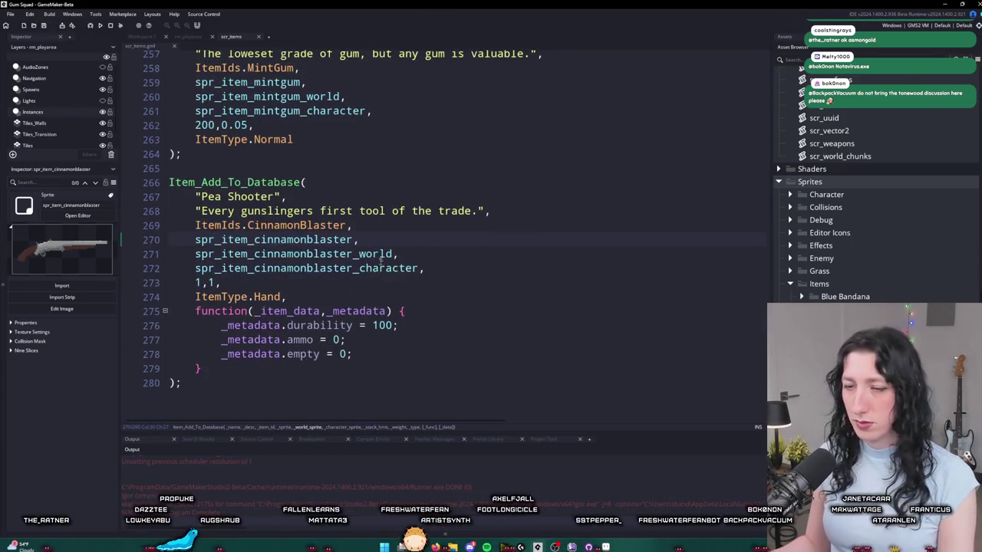
key(Up)
drag(349, 225, 249, 226)
click(250, 228)
key(ctrl+shift+Right)
key(ctrl+c)
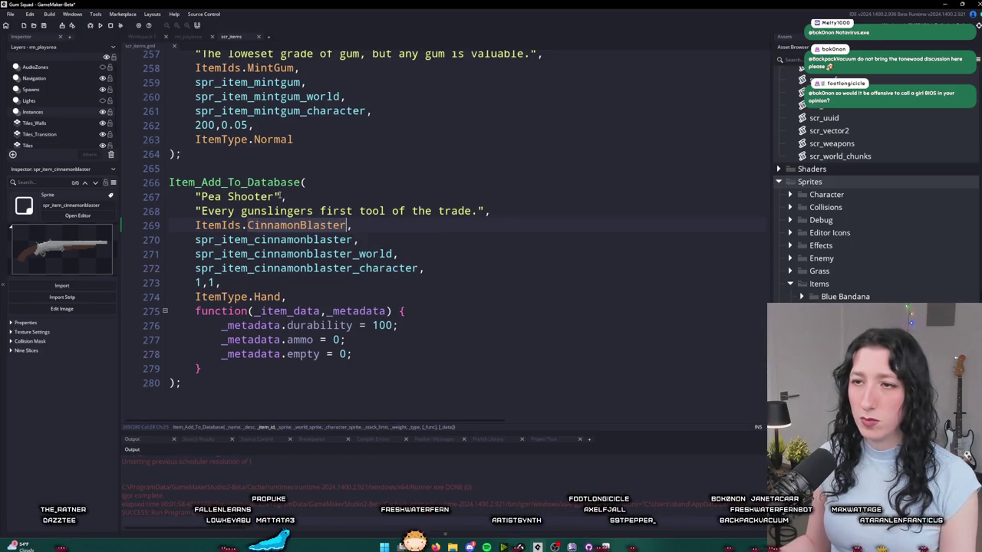
drag(279, 196, 201, 197)
key(ctrl+v)
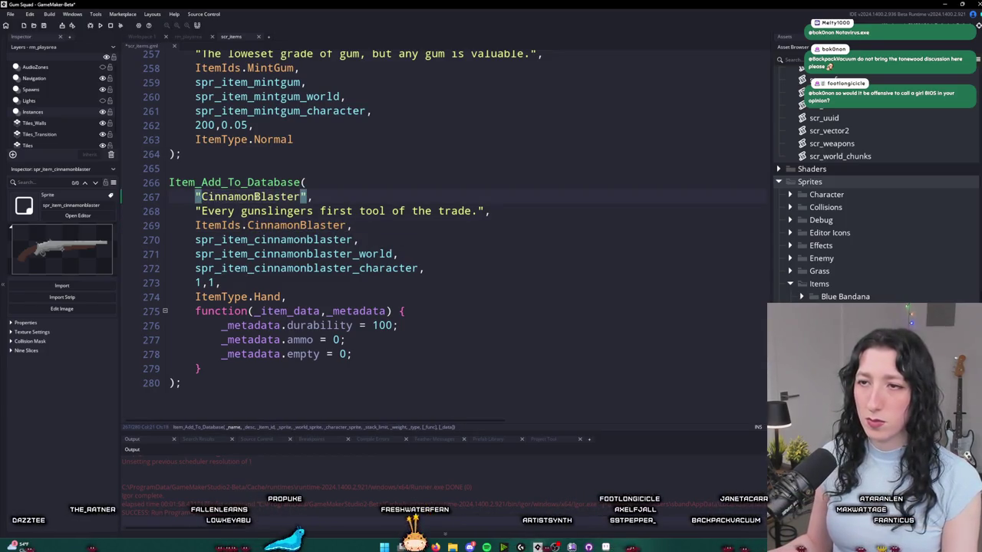
- Rewrite the description as "Packs two quick punches that'll leave them reeling." and return to Workspace 1
click(452, 209)
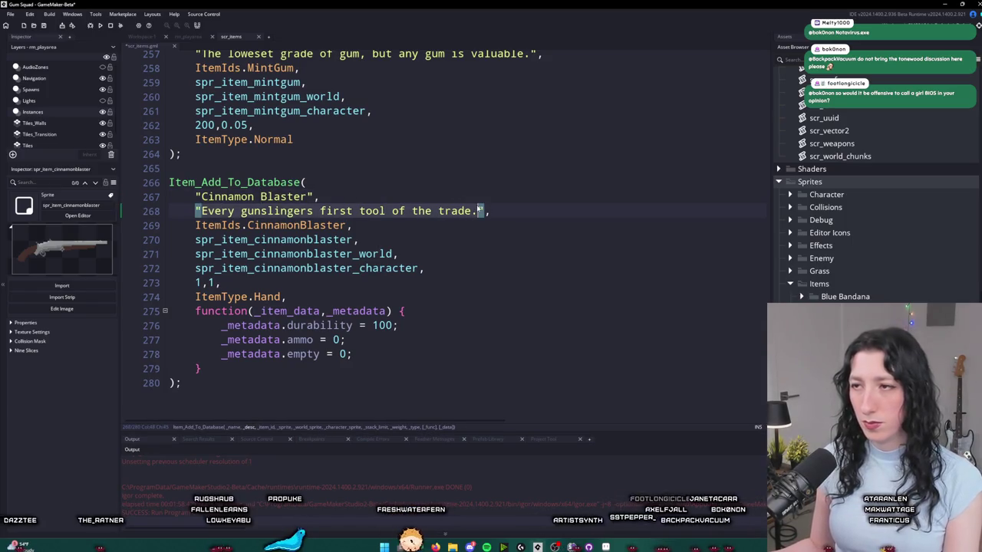
text(Packs )
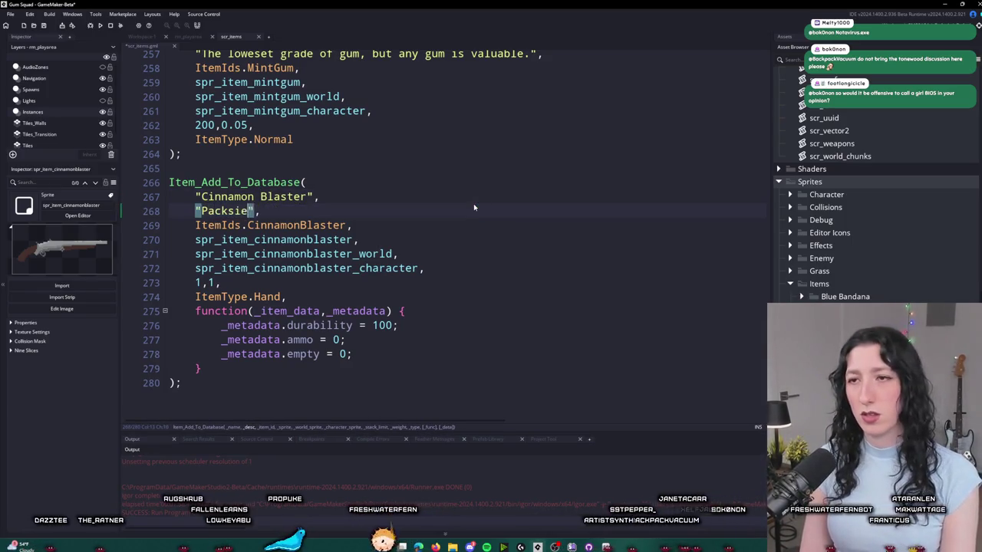
text(twoie)
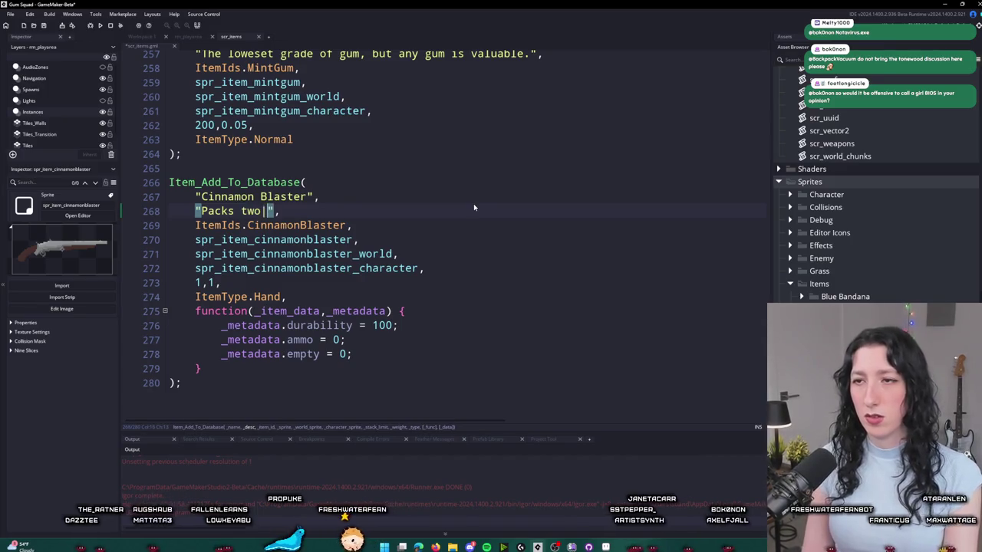
text(quick punches that')
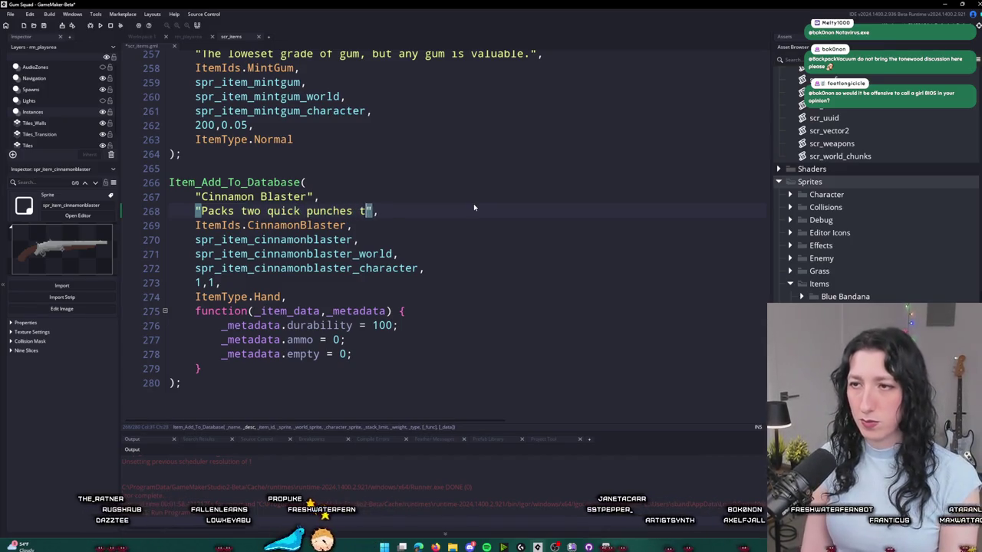
text(lleavi)
key(BackSpace)
key(BackSpace)
key(BackSpace)
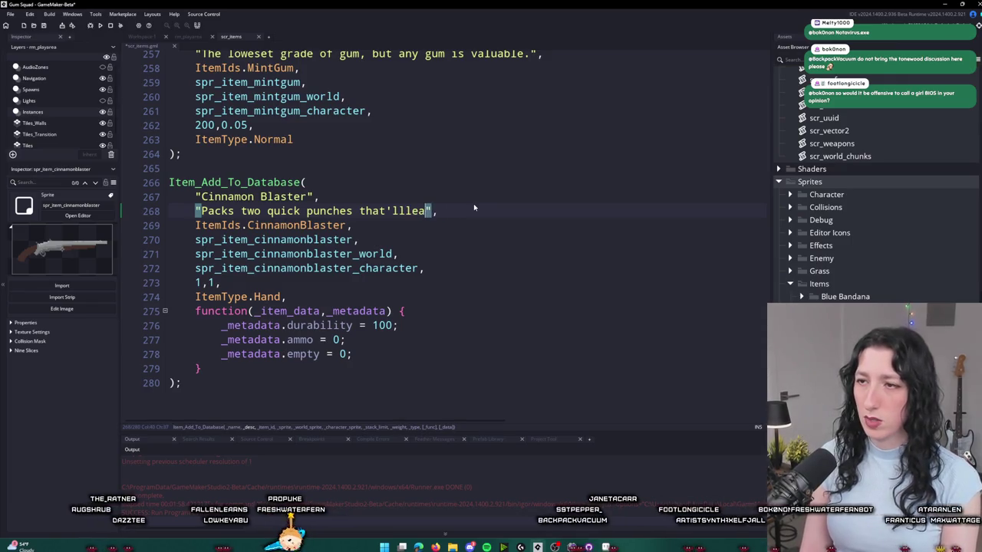
text(leave)
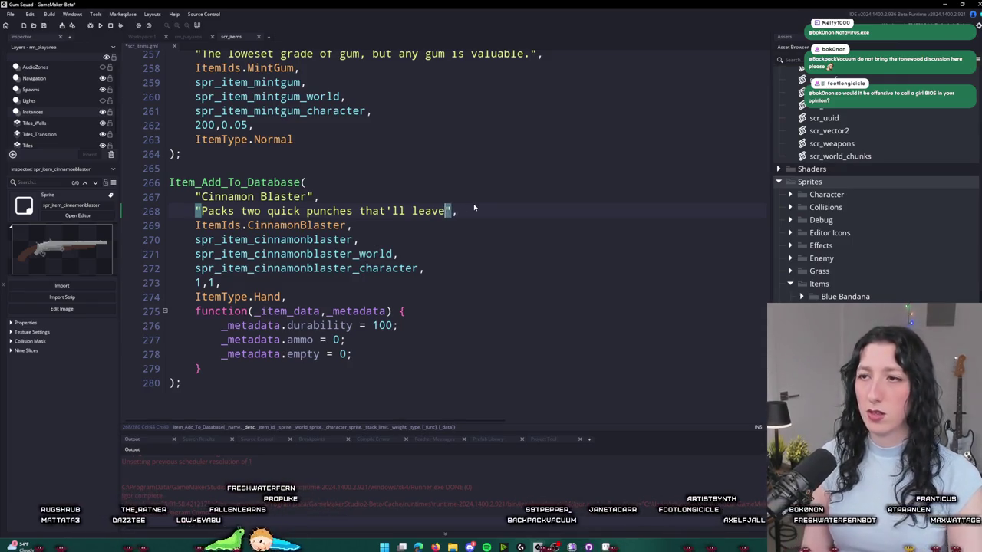
key(BackSpace)
key(BackSpace)
key(BackSpace)
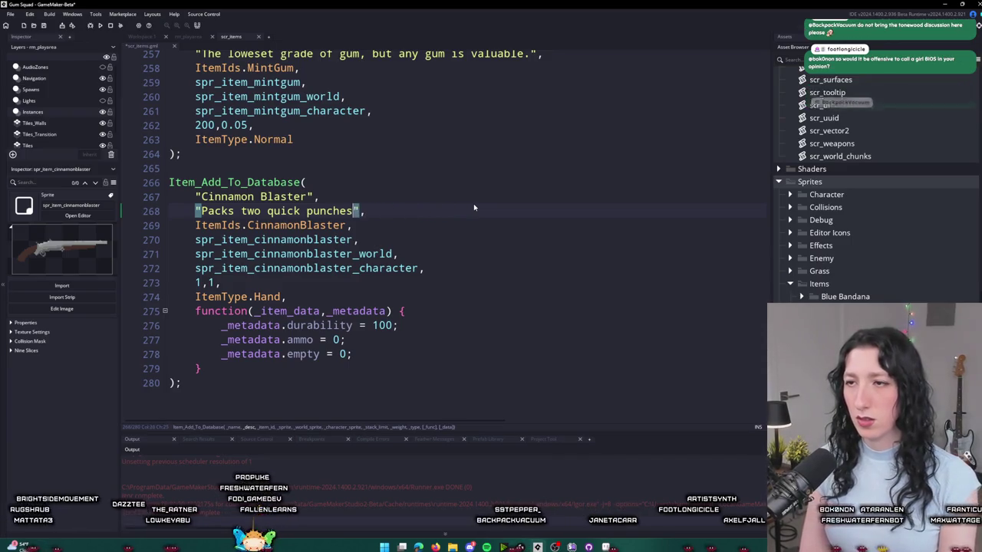
text(that'll leave them reeli)
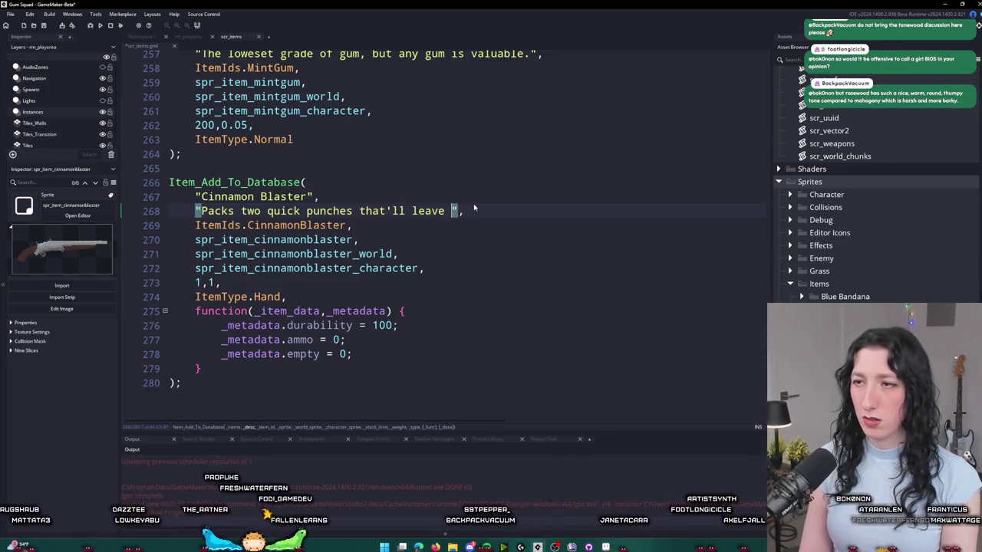
text(ng.)
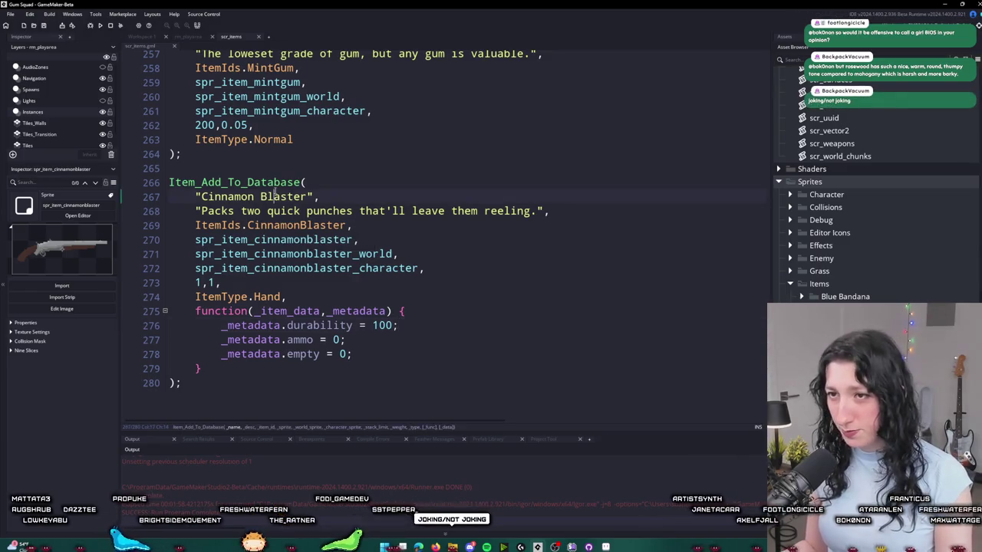
click(310, 198)
click(137, 37)
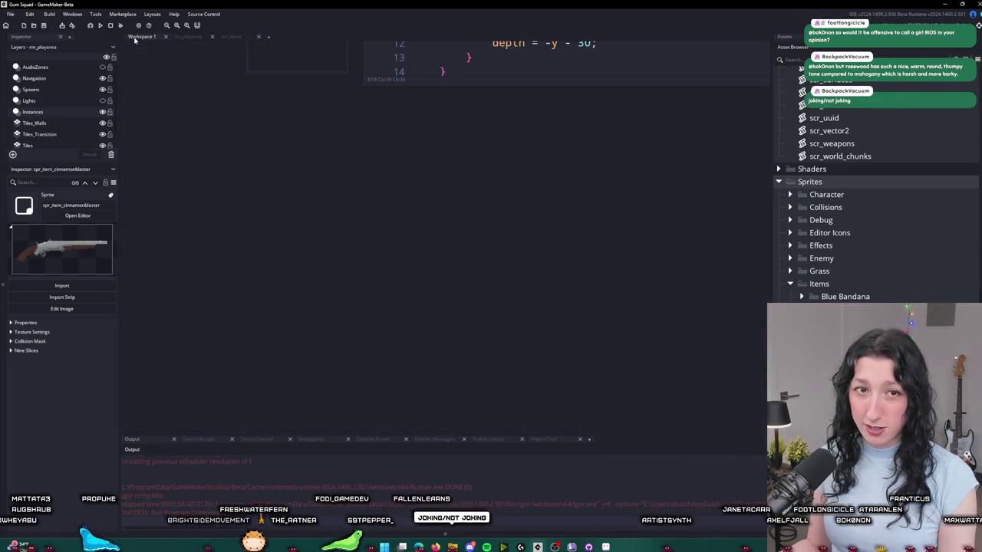
- Open obj_player's Create event code in its own full tab
mouse_move(265, 129)
mouse_down()
mouse_move(307, 230)
mouse_move(345, 373)
mouse_up()
key(ctrl+t)
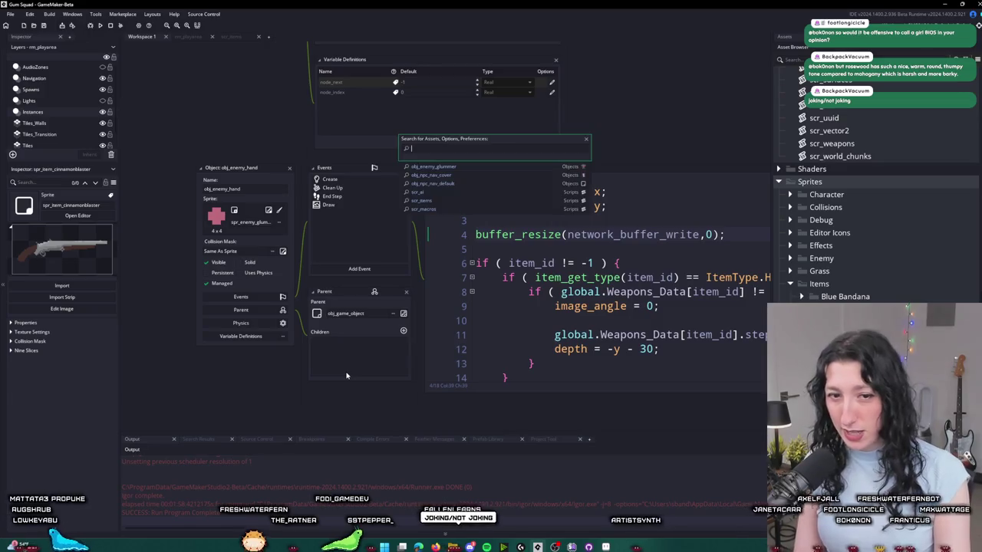
text(obj_npc_nav_p)
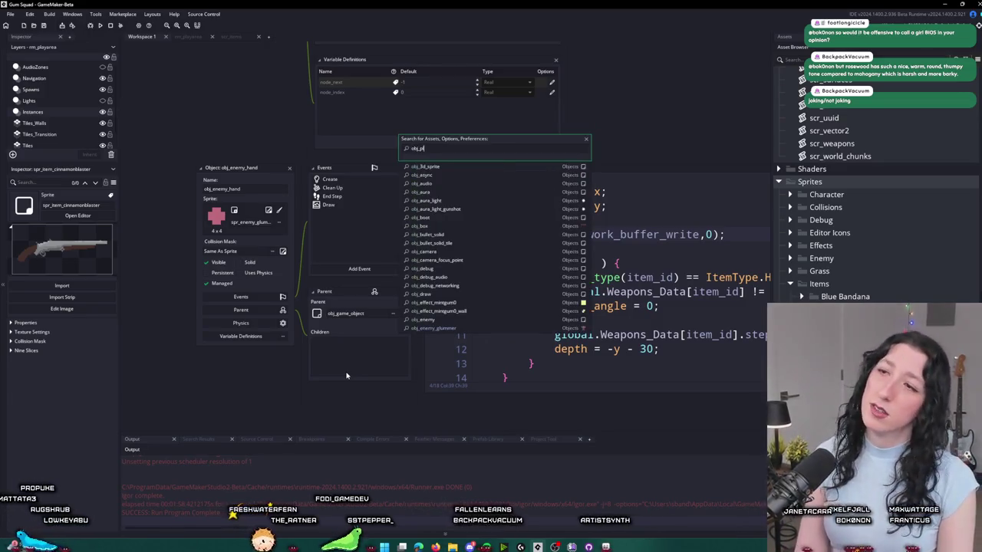
key(Return)
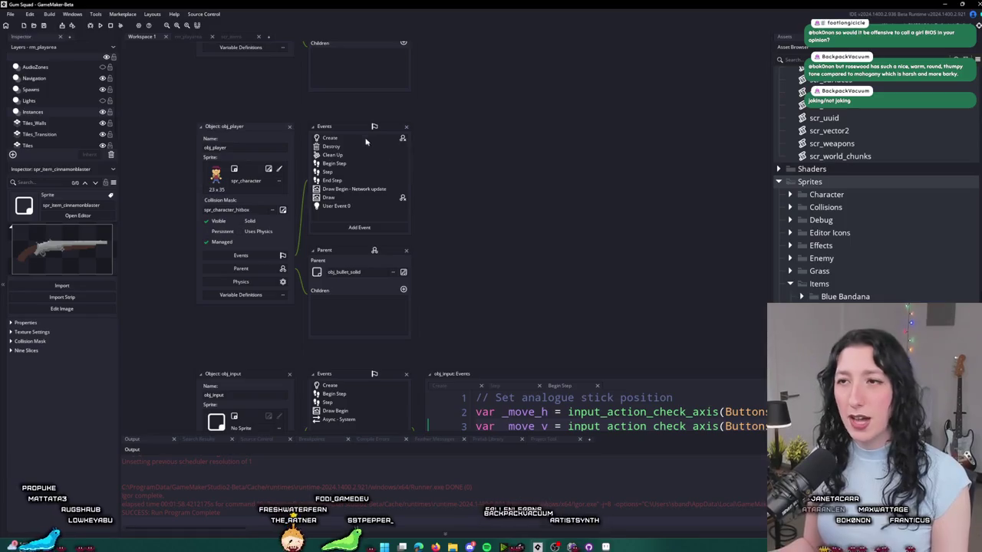
double_click(368, 141)
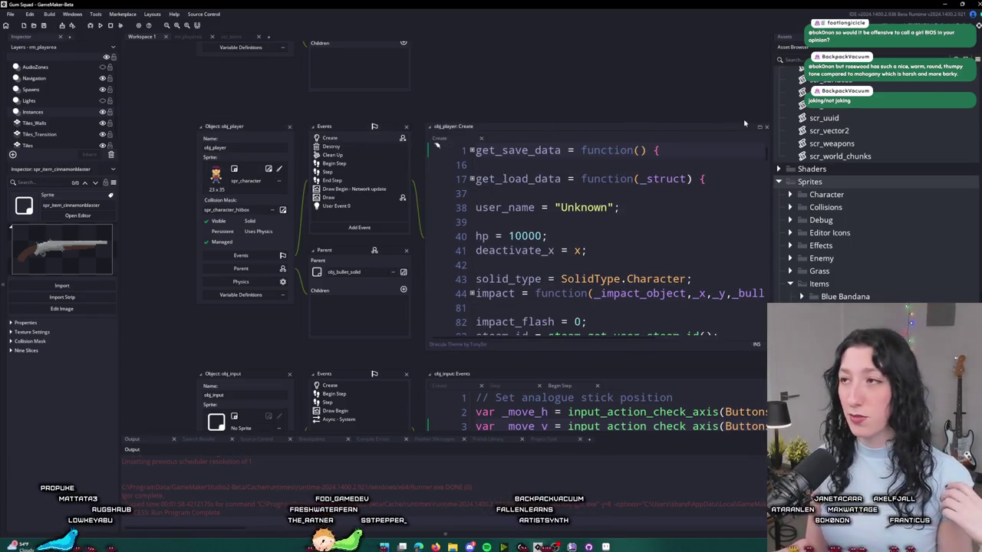
mouse_move(767, 295)
mouse_down()
mouse_move(436, 129)
mouse_move(460, 270)
mouse_up()
key(ctrl+m)
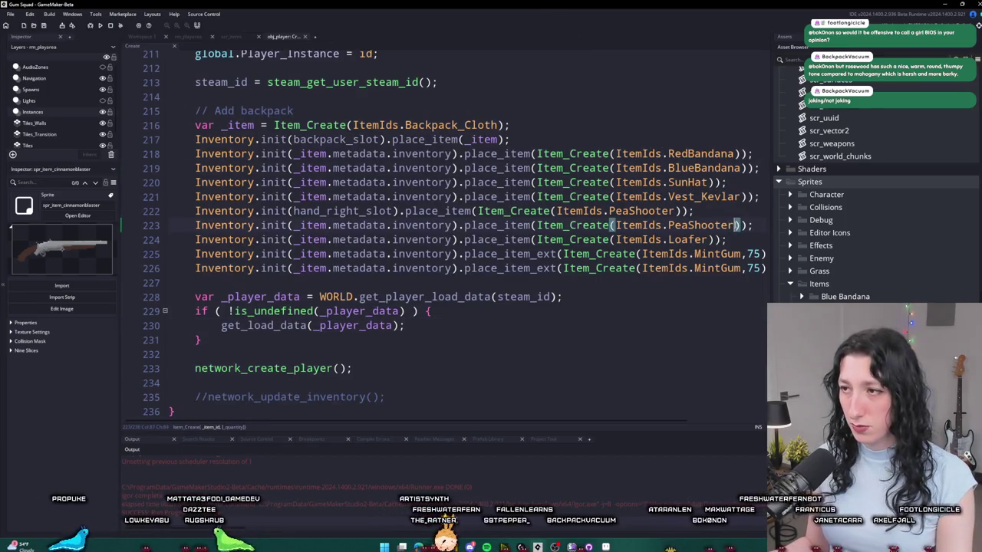
- Change ItemIds.PeaShooter to ItemIds.CinnamonBlaster on the hand_right_slot line
double_click(717, 225)
text(CinnamonBlaster)
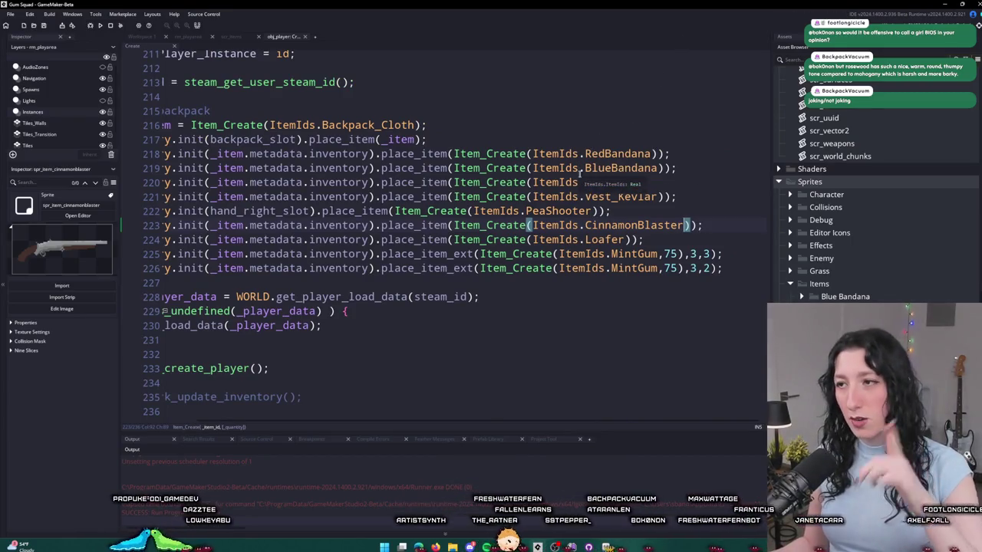
key(ctrl+z)
double_click(535, 211)
key(ctrl+v)
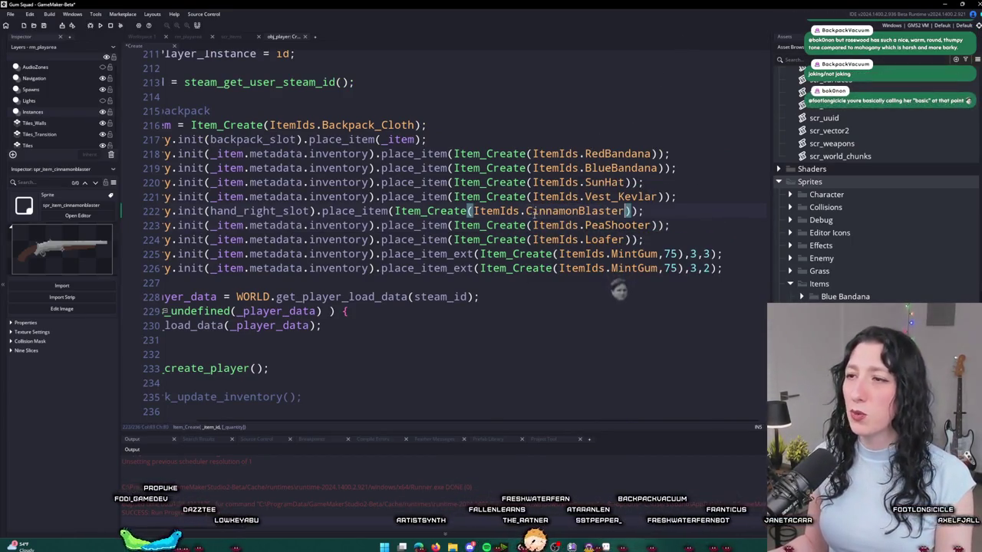
key(ctrl+t)
text(weapon_)
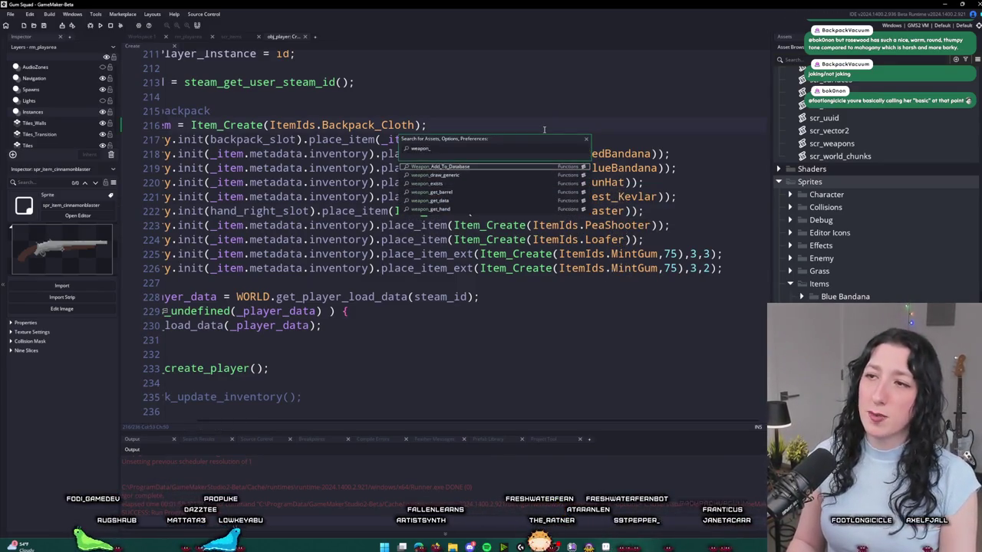
- Duplicate the peashooter Weapon_Add_To_Database block in scr_weapons
click(437, 167)
scroll(365, 222, down, 20)
click(519, 273)
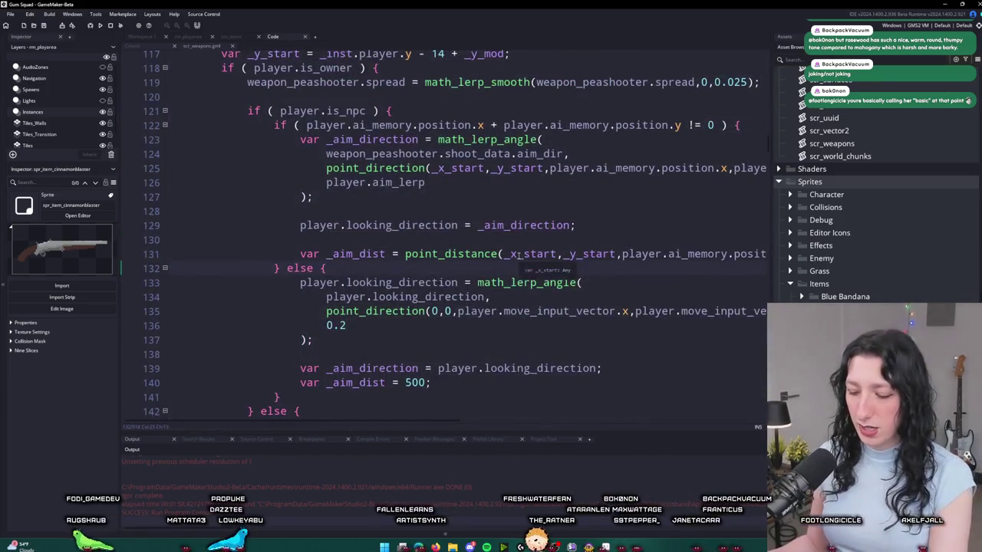
key(F12)
scroll(518, 257, up, 20)
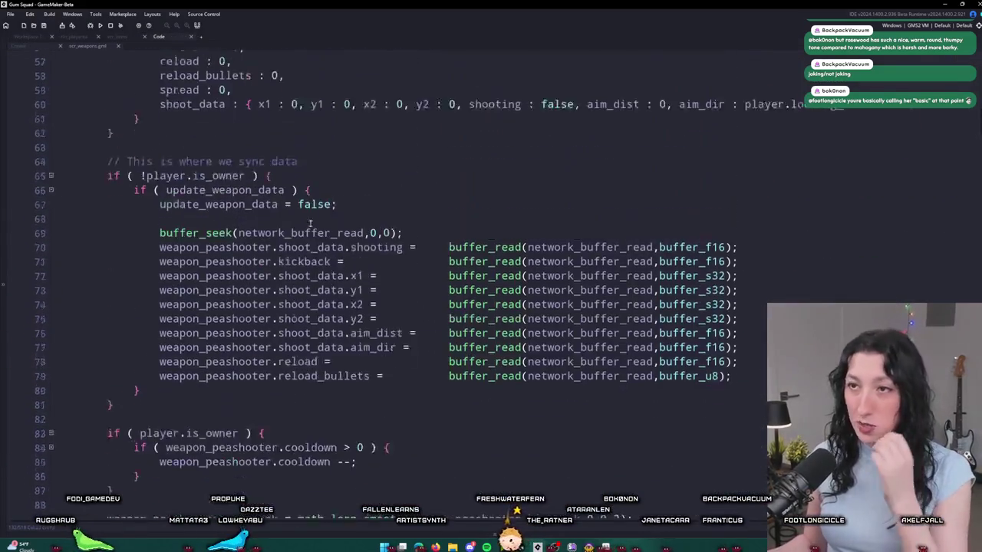
scroll(235, 101, up, 10)
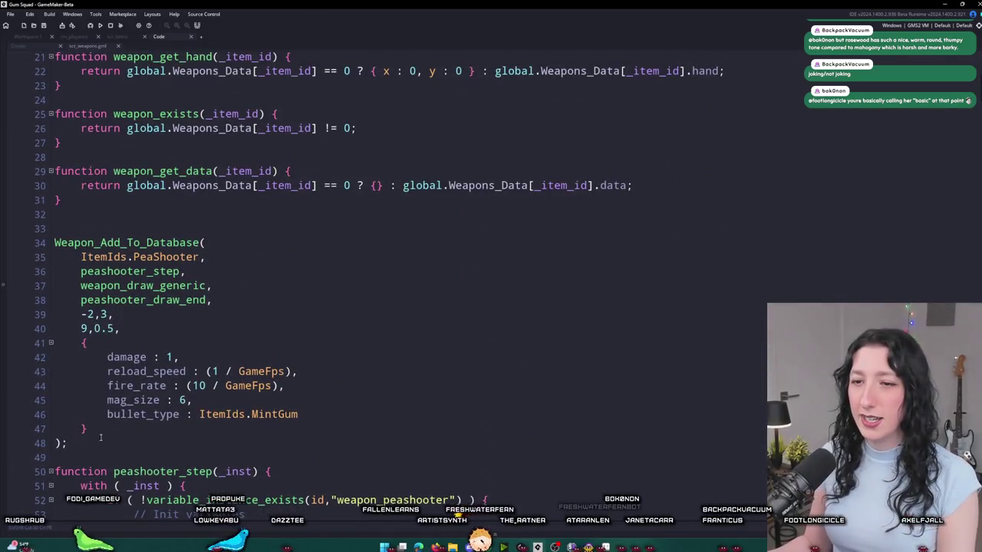
drag(100, 438, 105, 240)
key(ctrl+c)
scroll(92, 222, down, 5)
click(76, 113)
key(ctrl+v)
- Change the copied entry's PeaShooter id to CinnamonBlaster
scroll(154, 230, up, 5)
click(147, 319)
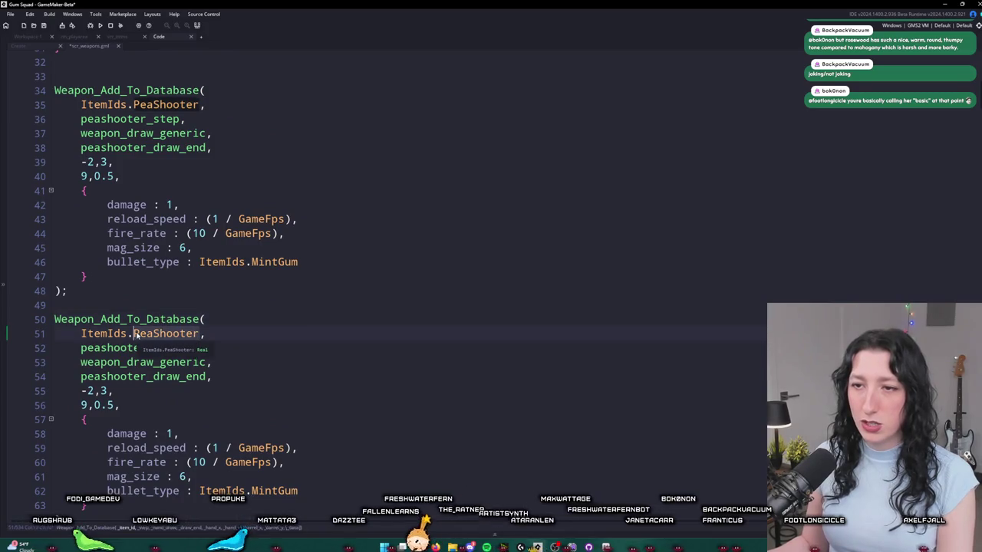
double_click(137, 334)
text(Ci)
key(Return)
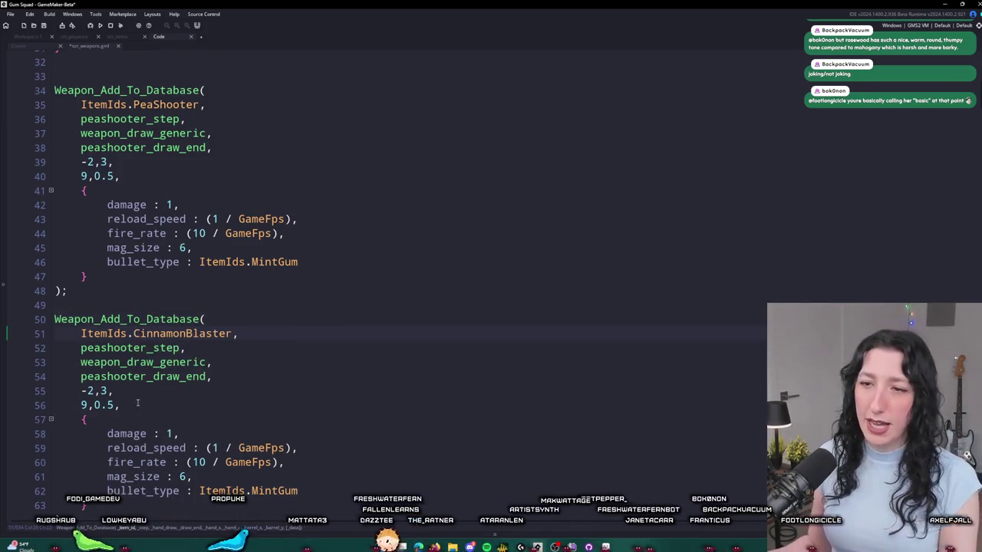
- Point the copy at cinnamonblaster_step and cinnamonblaster_draw_end instead of the peashooter functions
scroll(138, 403, down, 2)
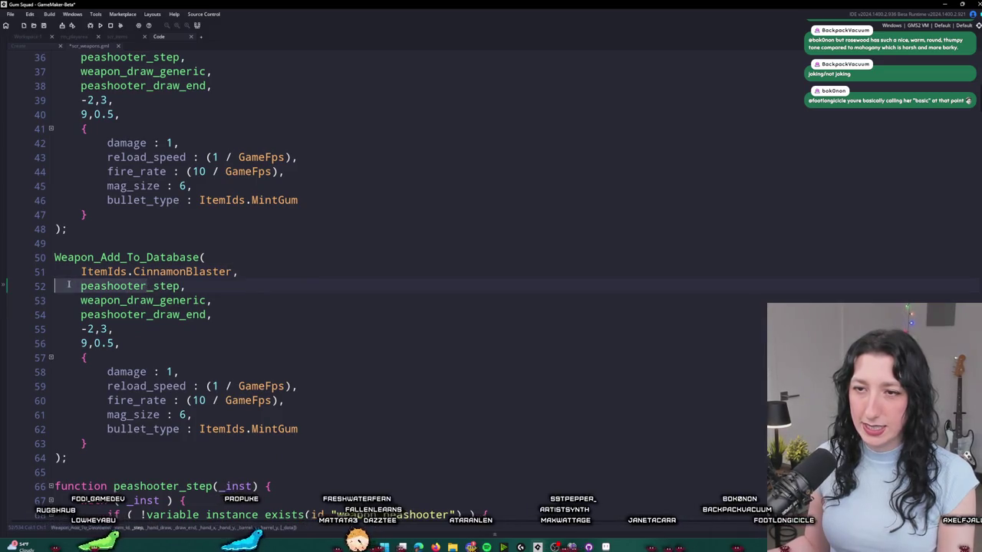
key(ctrl+Delete)
text(cinnamonbl)
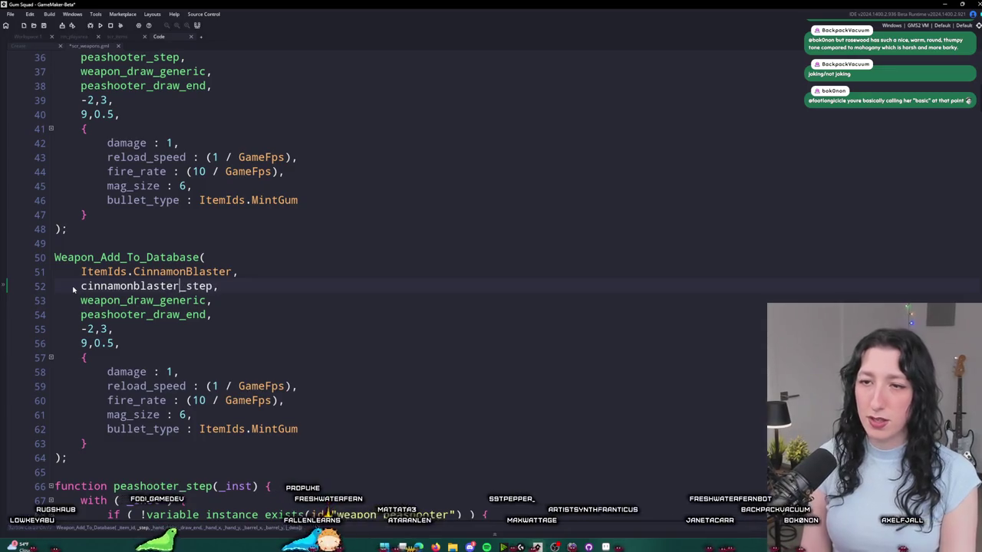
key(Left)
key(Left)
key(Left)
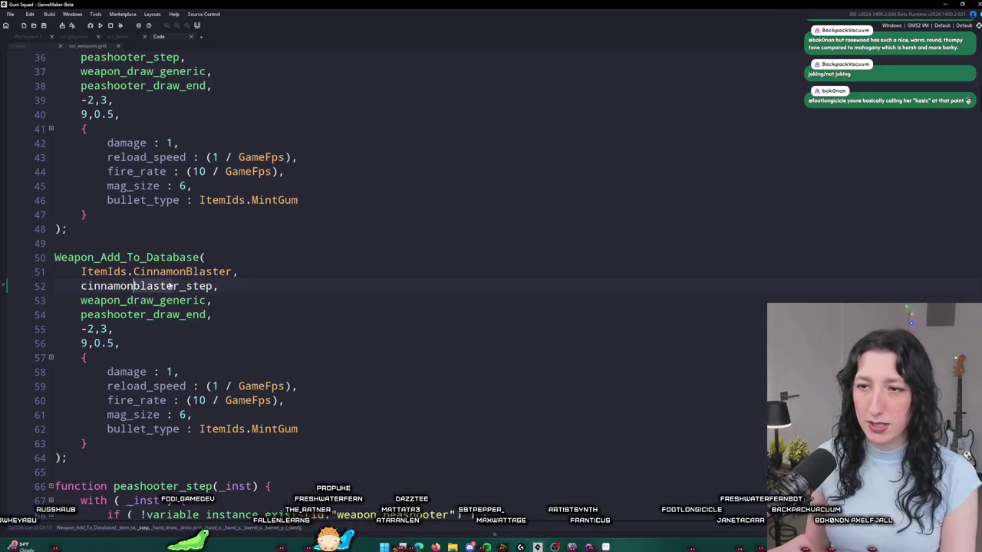
double_click(181, 286)
click(140, 315)
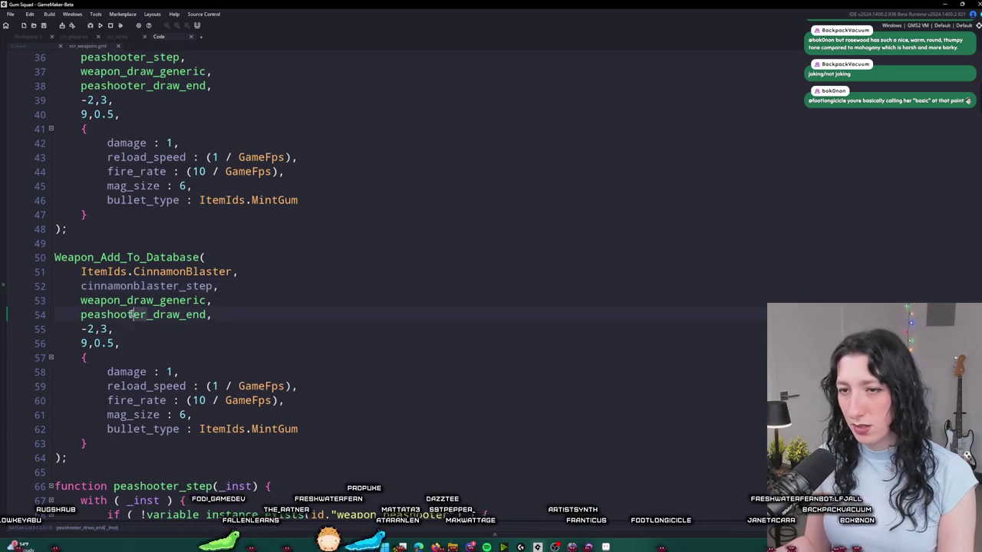
key(ctrl+v)
scroll(82, 363, down, 4)
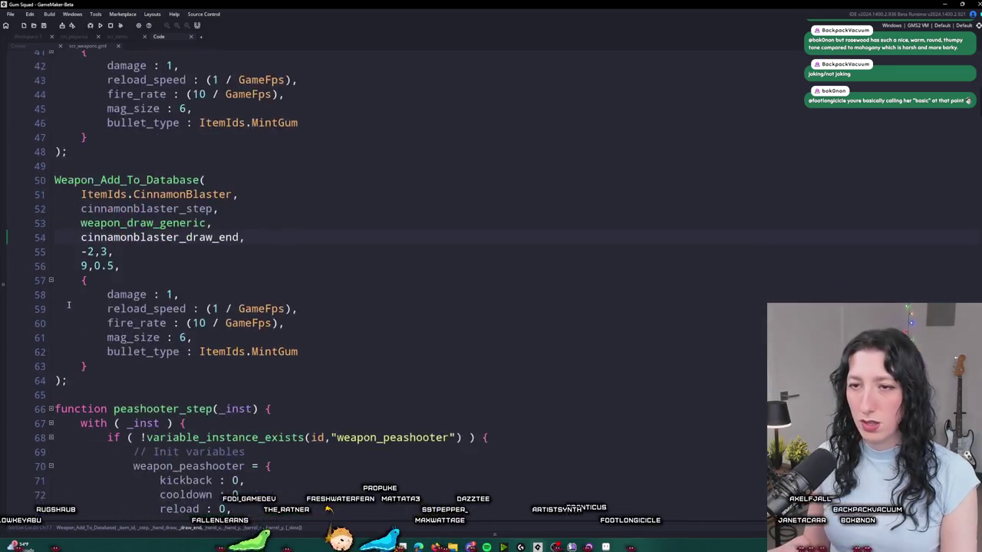
scroll(15, 328, down, 20)
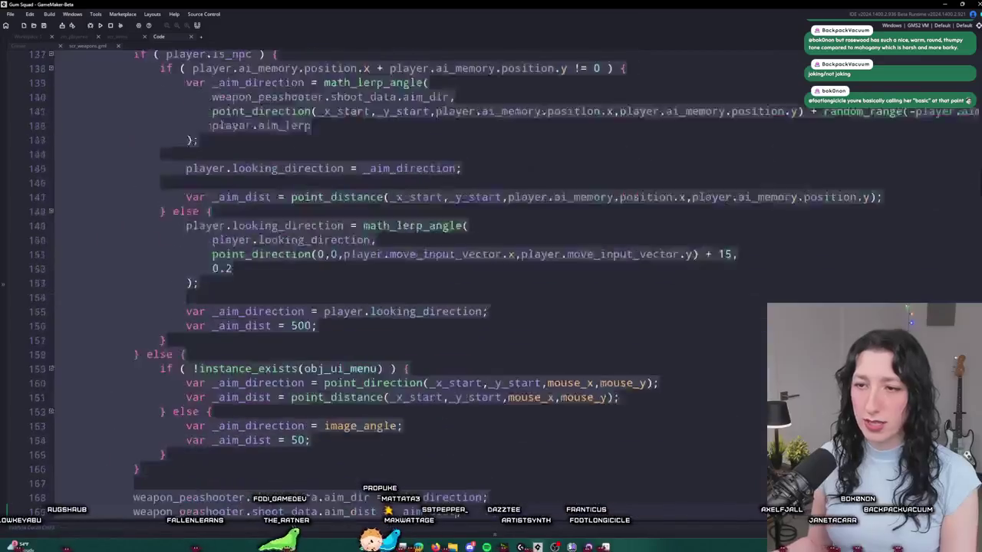
- Cut the peashooter_step and peashooter_draw_end functions out of scr_weapons and show the Asset Browser
scroll(461, 307, down, 20)
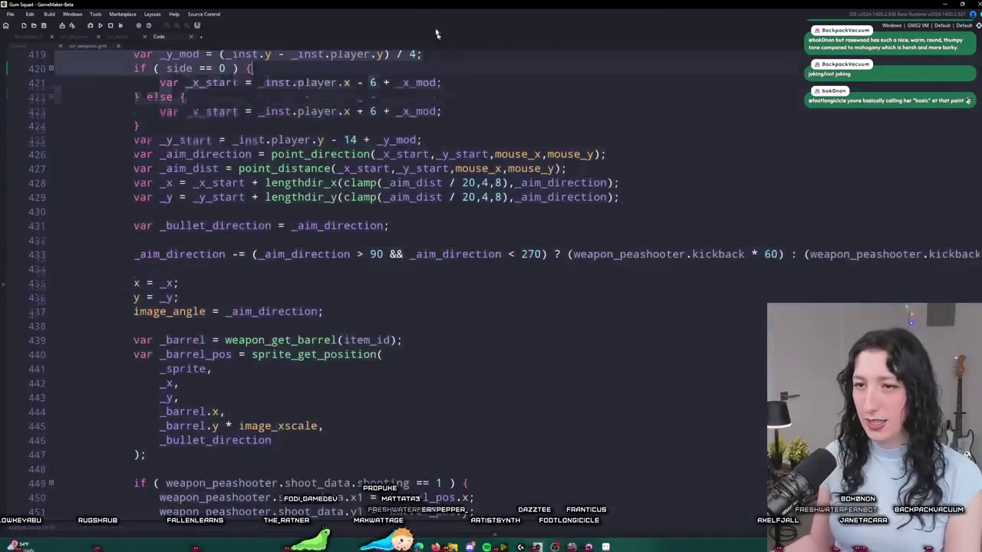
scroll(358, 307, up, 3)
click(357, 315)
scroll(358, 307, down, 2)
drag(358, 307, 168, 363)
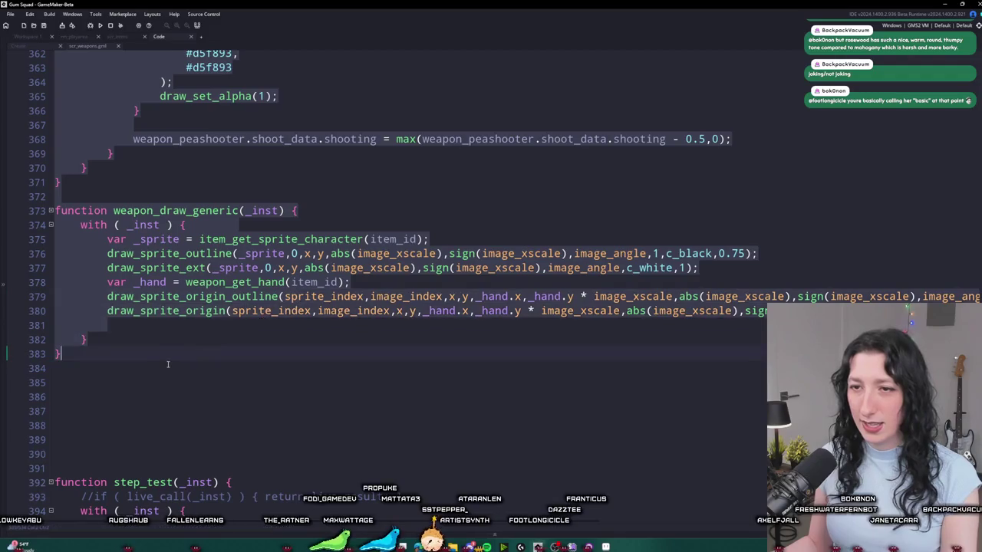
scroll(258, 329, up, 2)
click(239, 317)
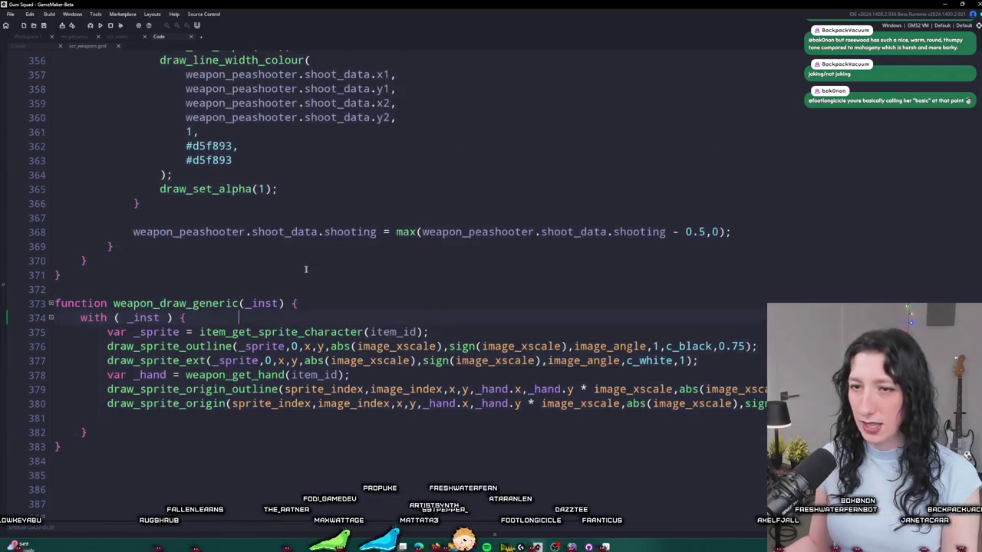
mouse_move(214, 283)
mouse_down()
mouse_move(115, 238)
mouse_move(154, 229)
mouse_move(176, 175)
mouse_move(159, 121)
mouse_move(192, 337)
mouse_move(219, 303)
mouse_move(220, 316)
mouse_move(196, 304)
mouse_move(134, 401)
mouse_move(107, 284)
mouse_move(107, 357)
mouse_move(97, 269)
mouse_move(79, 241)
mouse_move(72, 263)
mouse_move(34, 195)
mouse_move(67, 152)
mouse_up()
scroll(115, 238, up, 8)
scroll(176, 175, up, 16)
scroll(177, 175, up, 17)
scroll(161, 153, up, 15)
scroll(219, 314, up, 15)
scroll(135, 401, up, 16)
scroll(79, 241, up, 12)
key(Delete)
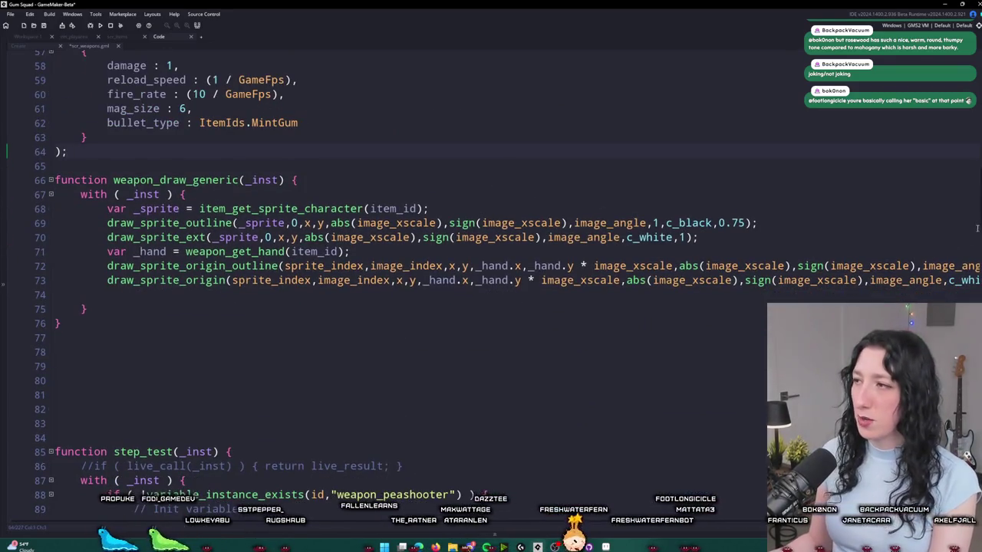
key(ctrl+alt+a)
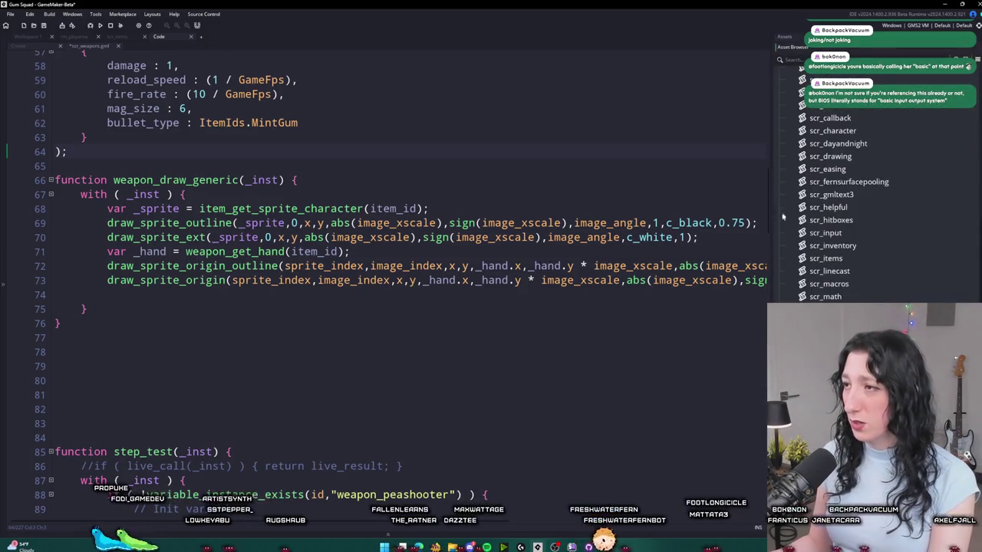
scroll(859, 192, up, 5)
- Create a Weapons group under Scripts containing a new script named scr_weapon_peashooter
right_click(863, 203)
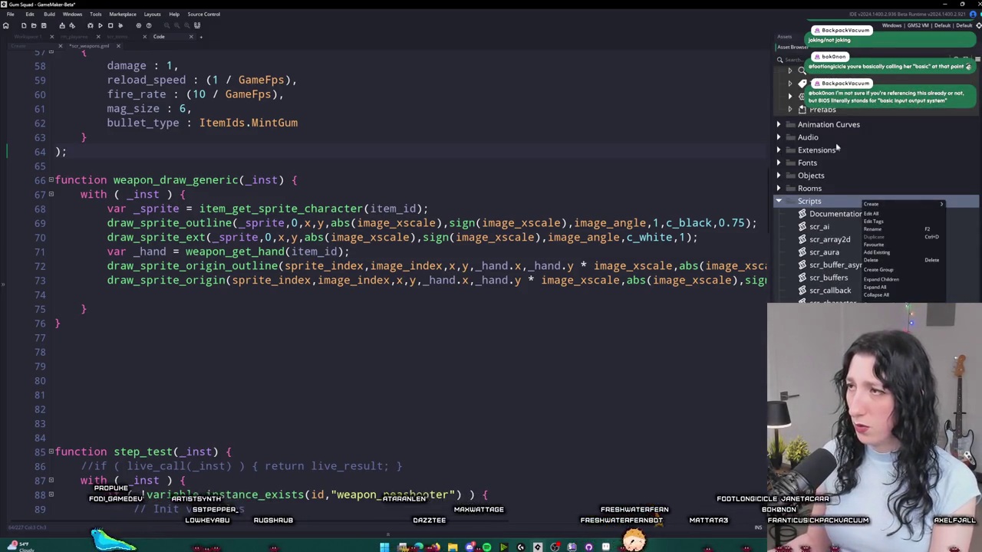
click(879, 270)
text(Weapons)
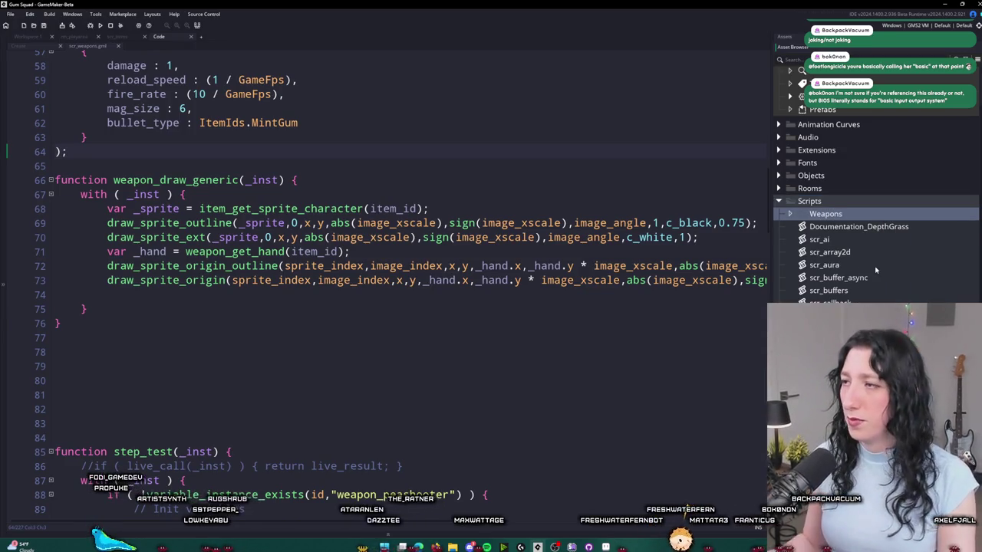
right_click(855, 214)
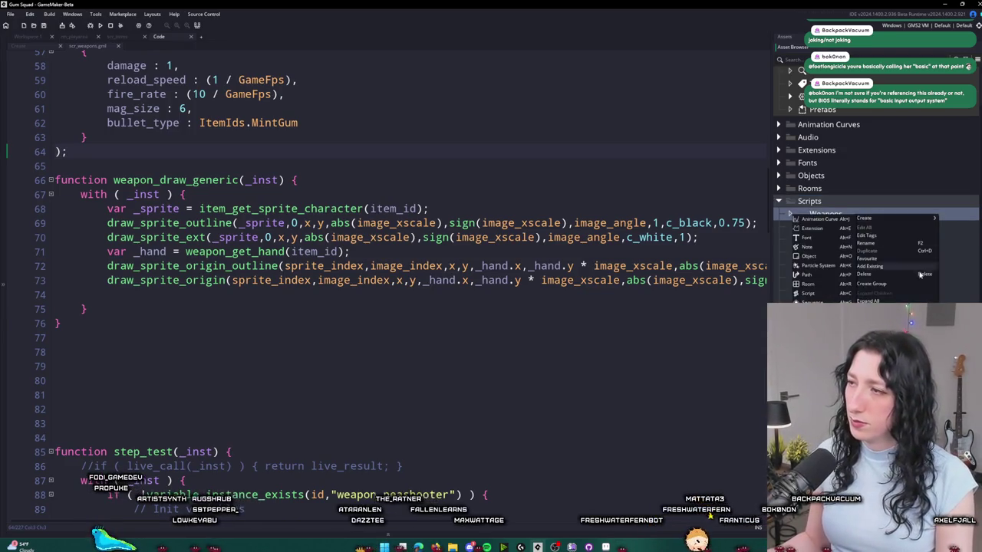
click(838, 291)
text(scr_peashooter)
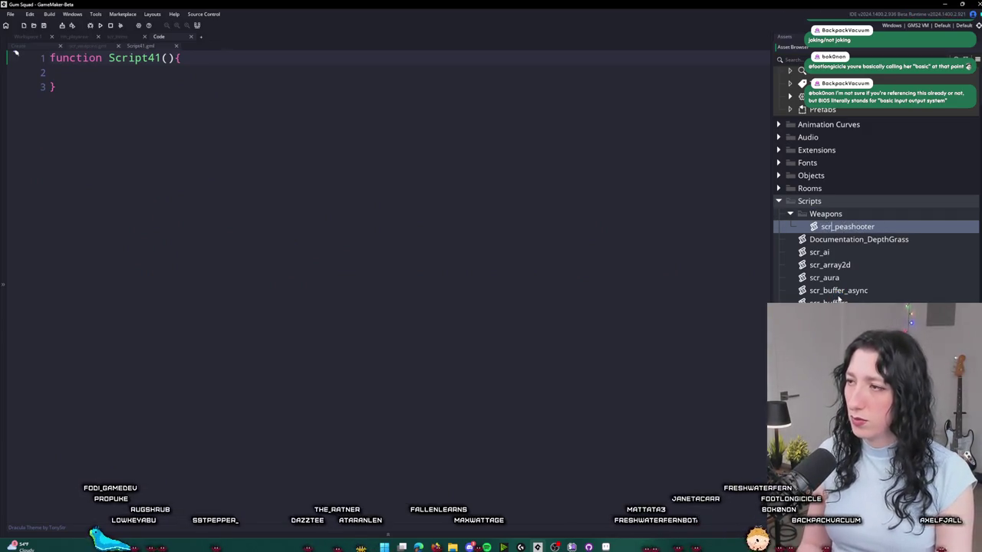
text(pon_)
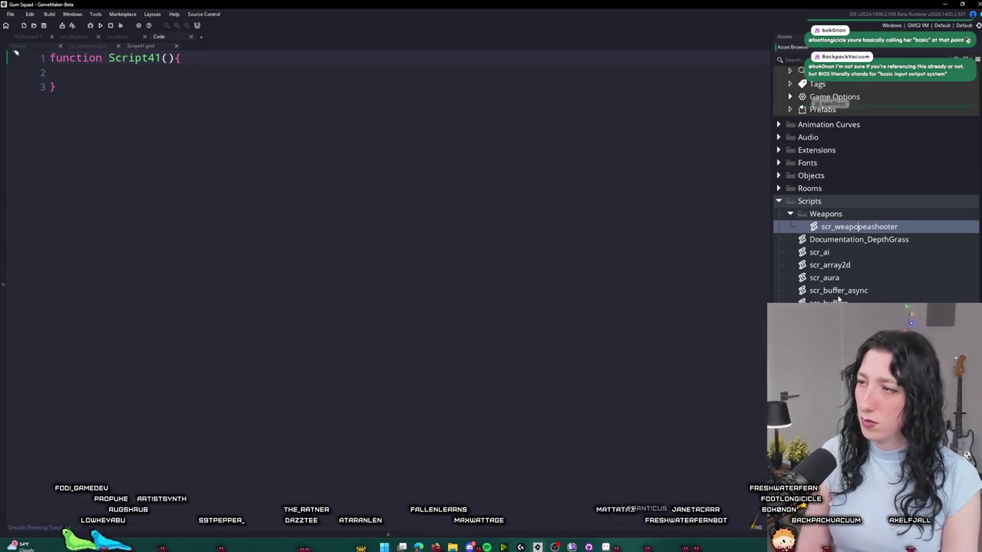
click(401, 247)
- Paste the peashooter functions into scr_weapon_peashooter and go back to scr_weapons
key(ctrl+v)
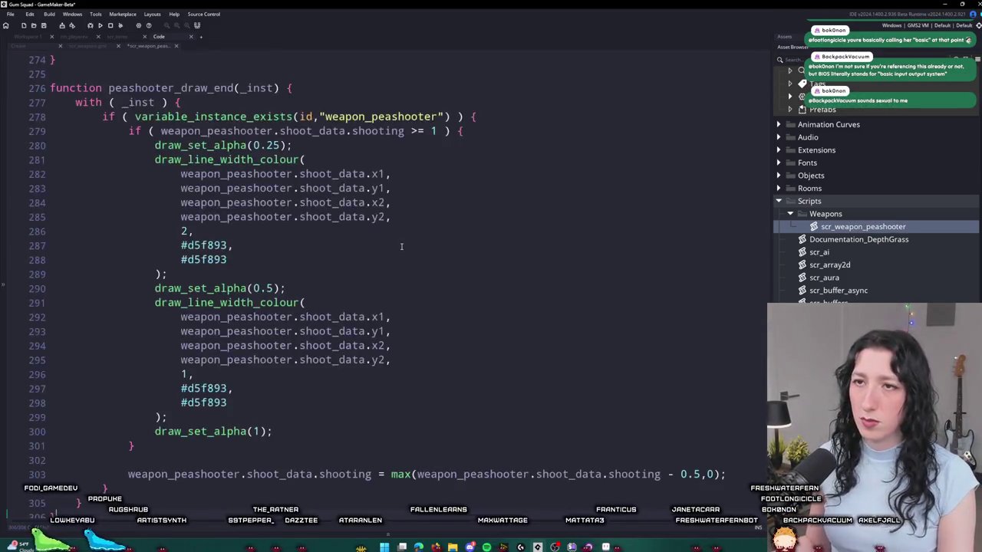
scroll(401, 246, up, 20)
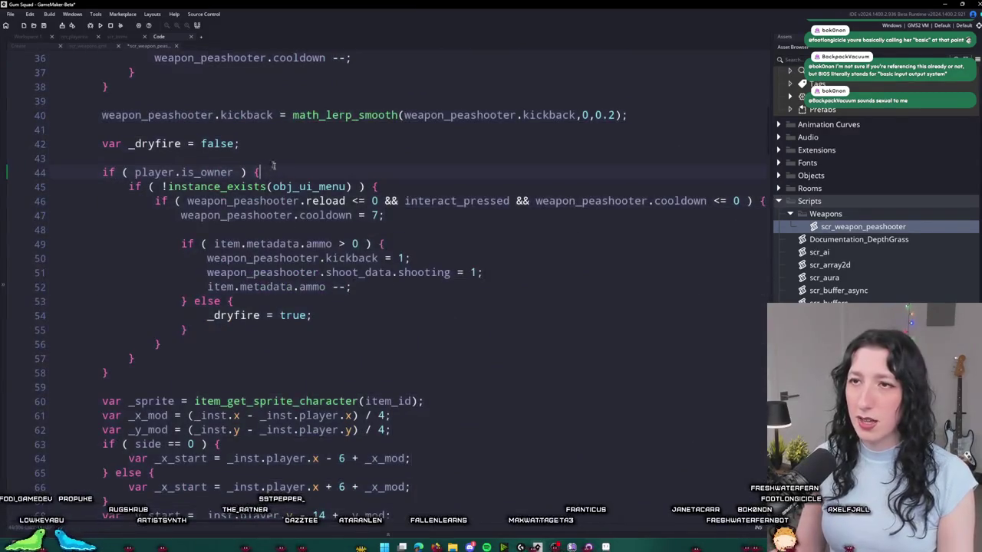
scroll(263, 166, up, 12)
click(271, 272)
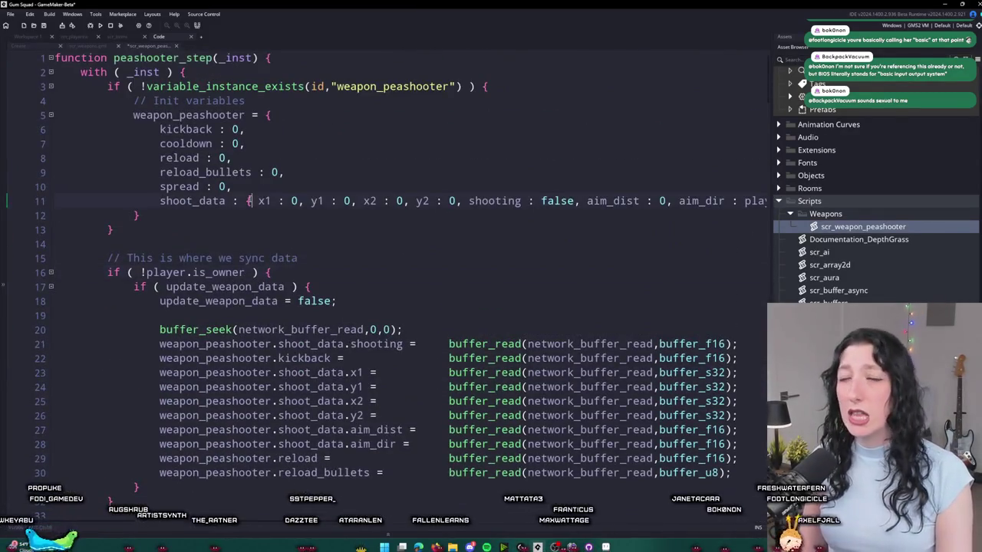
key(ctrl+a)
click(76, 48)
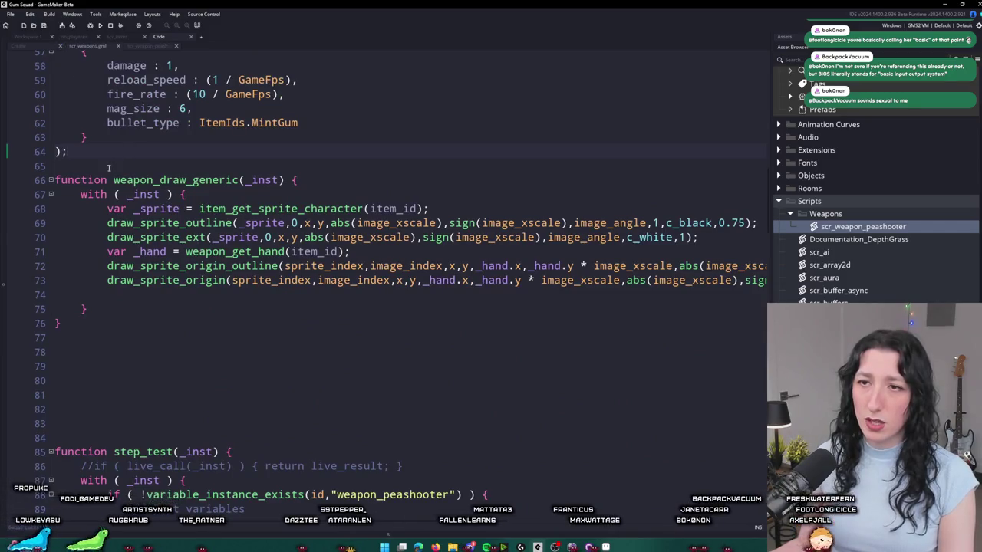
scroll(108, 401, down, 3)
mouse_move(46, 349)
mouse_down()
mouse_move(383, 499)
mouse_move(537, 499)
mouse_move(668, 307)
mouse_move(467, 307)
mouse_move(381, 324)
mouse_up()
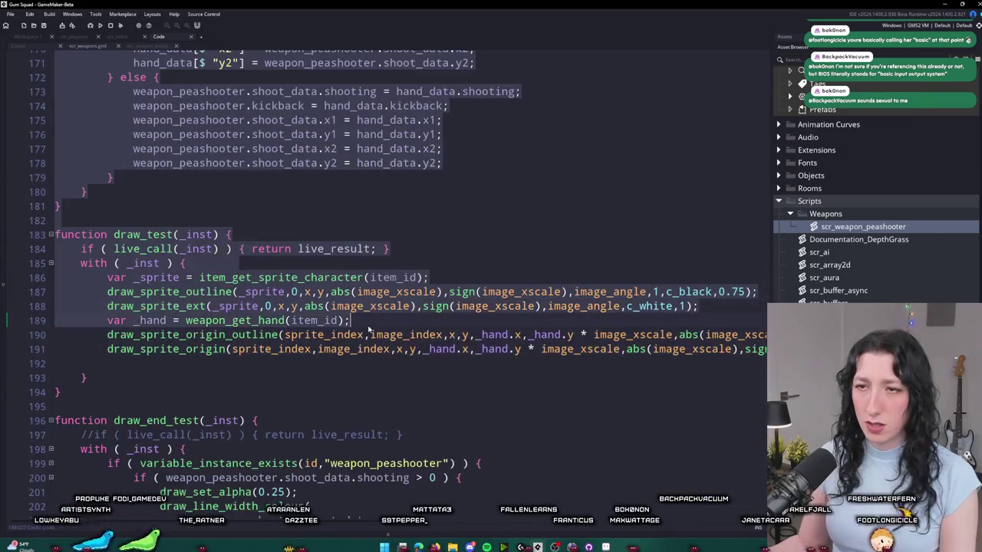
click(381, 324)
scroll(328, 244, down, 9)
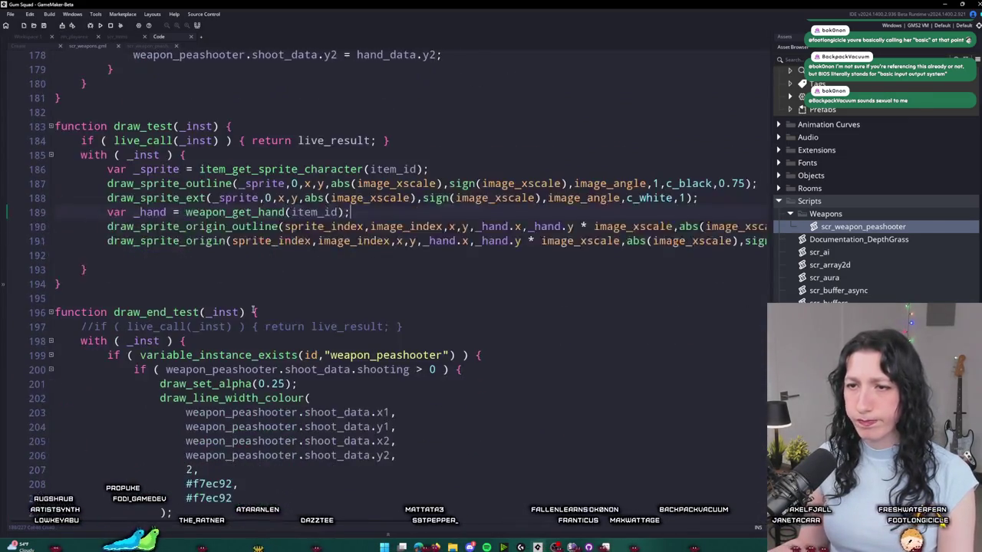
click(289, 395)
mouse_move(177, 473)
mouse_down()
mouse_move(115, 453)
mouse_move(108, 392)
mouse_up()
click(90, 464)
mouse_move(91, 464)
mouse_down()
mouse_move(128, 207)
mouse_move(107, 201)
mouse_move(115, 181)
mouse_move(192, 155)
mouse_move(159, 160)
mouse_up()
scroll(153, 178, up, 3)
scroll(153, 178, up, 10)
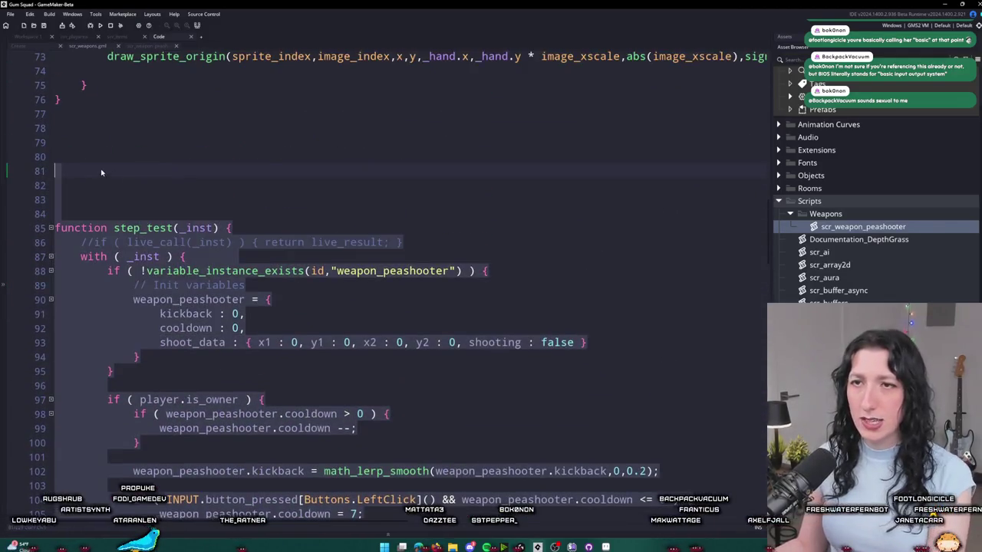
scroll(148, 253, up, 1)
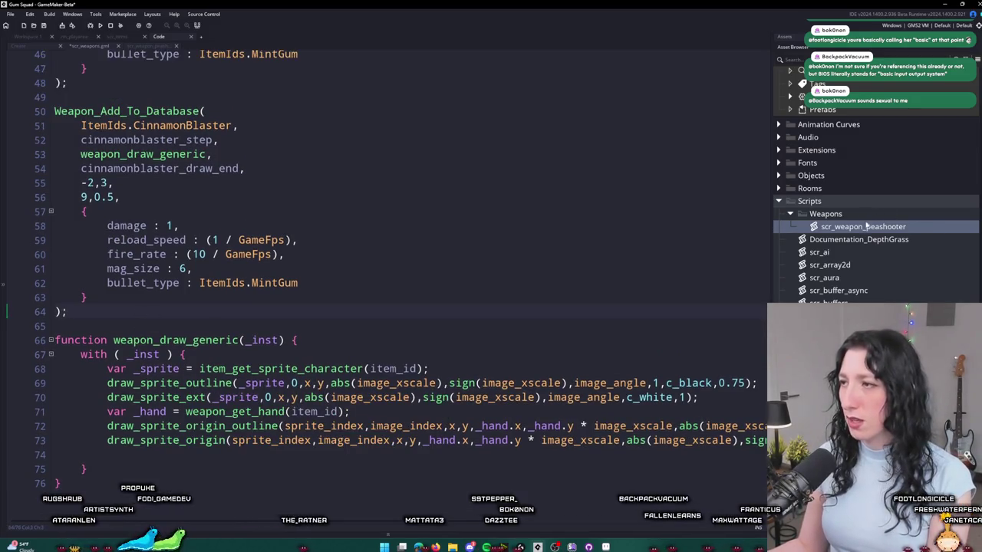
- Duplicate scr_weapon_peashooter as scr_weapon_cinnamonblaster and open its code
key(ctrl+d)
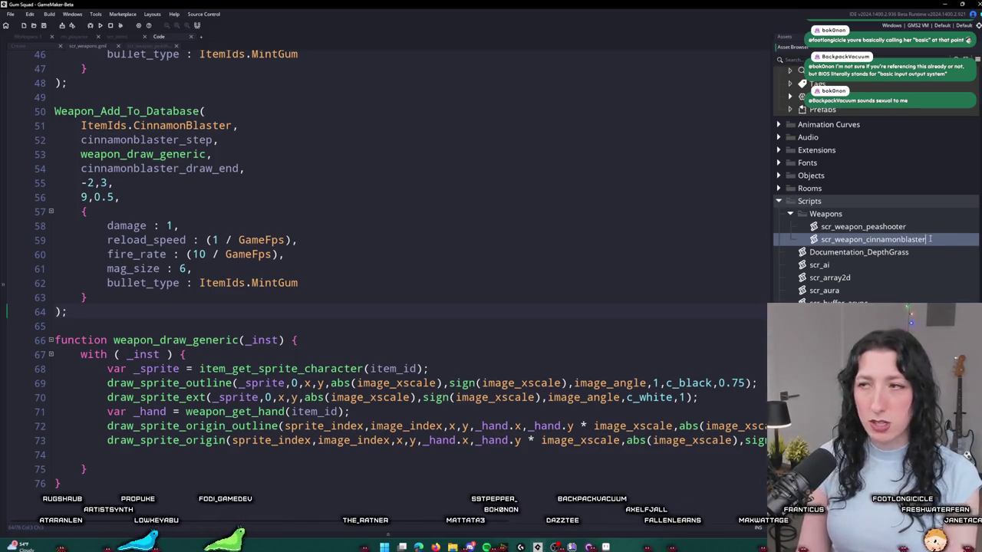
key(Return)
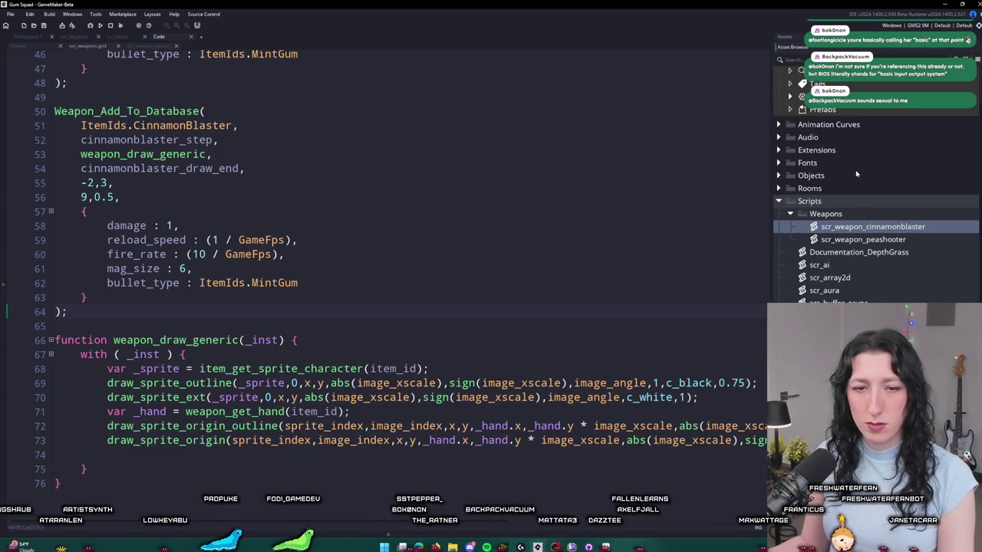
double_click(873, 226)
scroll(384, 225, down, 20)
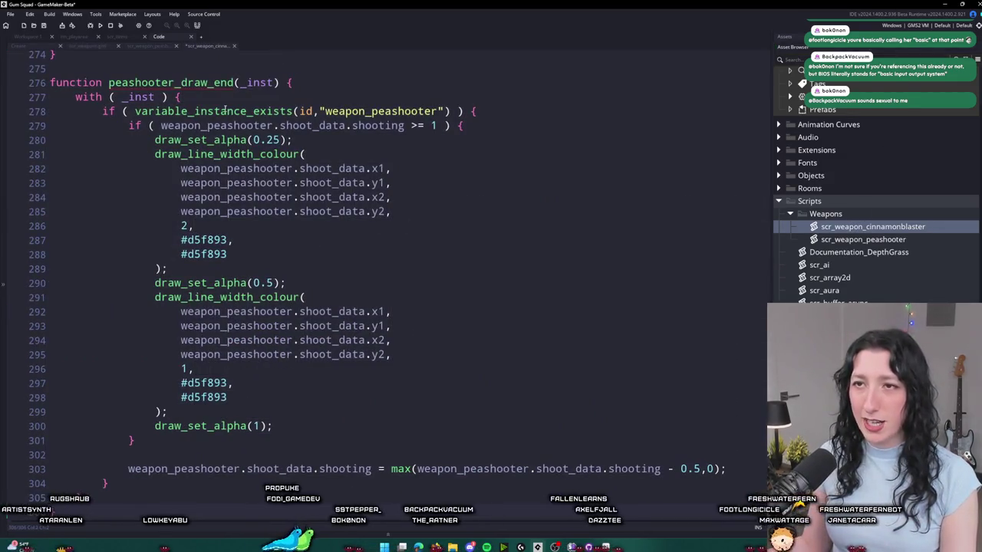
- Rename the copied functions to cinnamonblaster_draw_end and cinnamonblaster_step
click(113, 82)
key(ctrl+shift+Right)
text(cinnamonblaster)
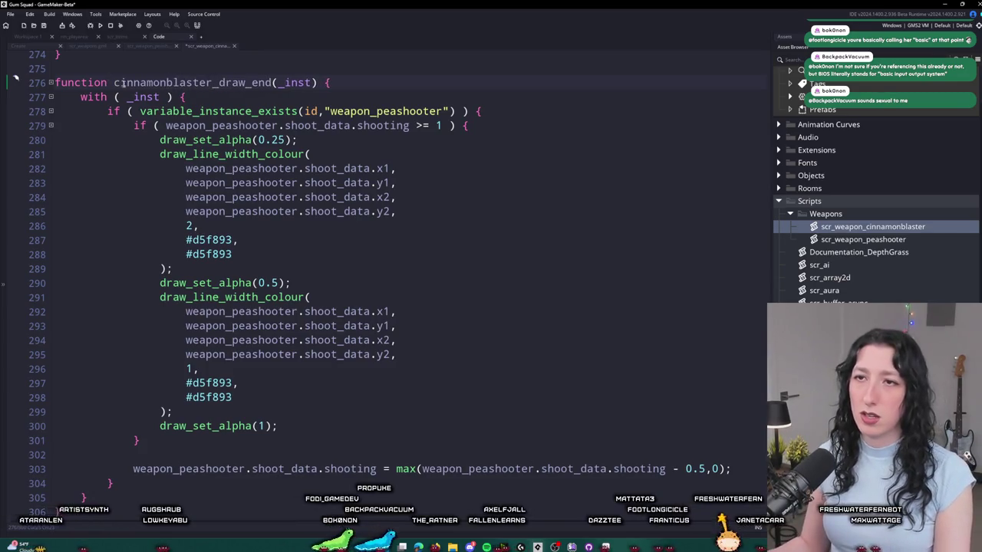
drag(114, 82, 208, 83)
key(ctrl+c)
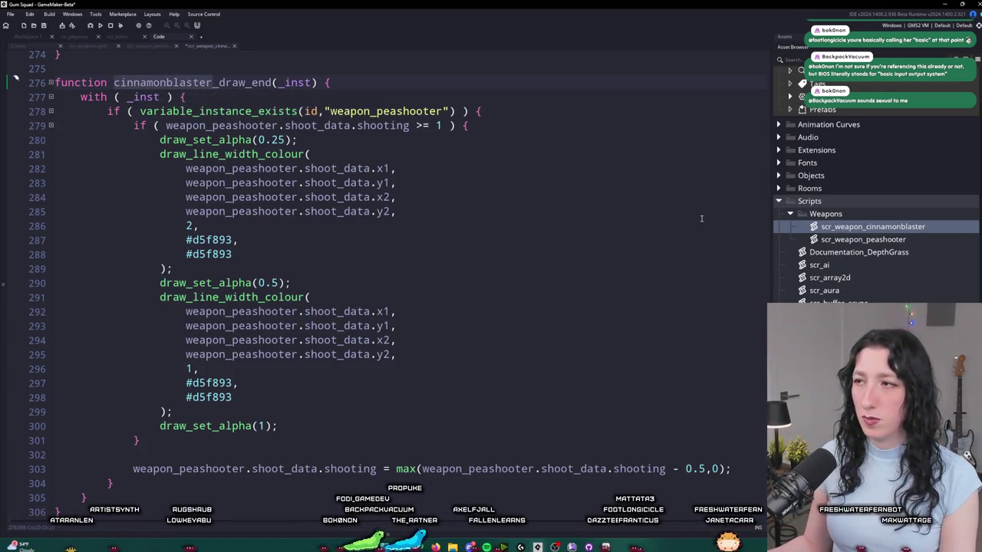
drag(766, 299, 765, 65)
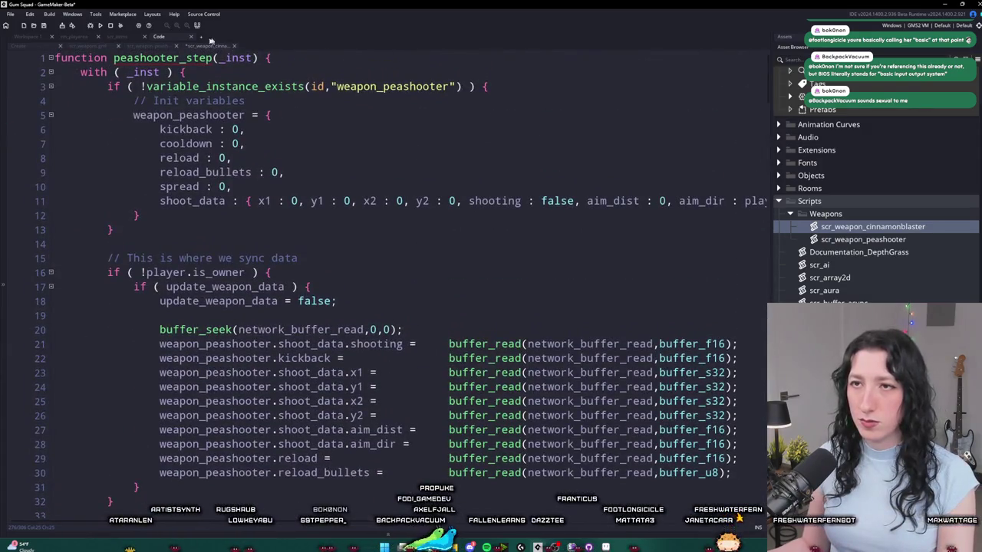
drag(180, 58, 113, 58)
key(ctrl+v)
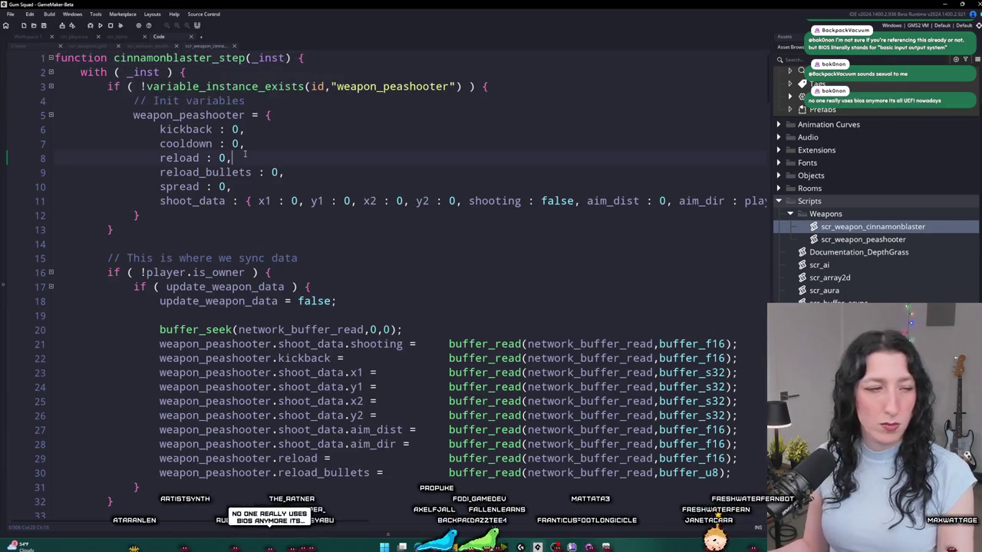
scroll(246, 155, down, 1)
- Hide the Asset Browser and place the caret on the shoot_data line
key(F12)
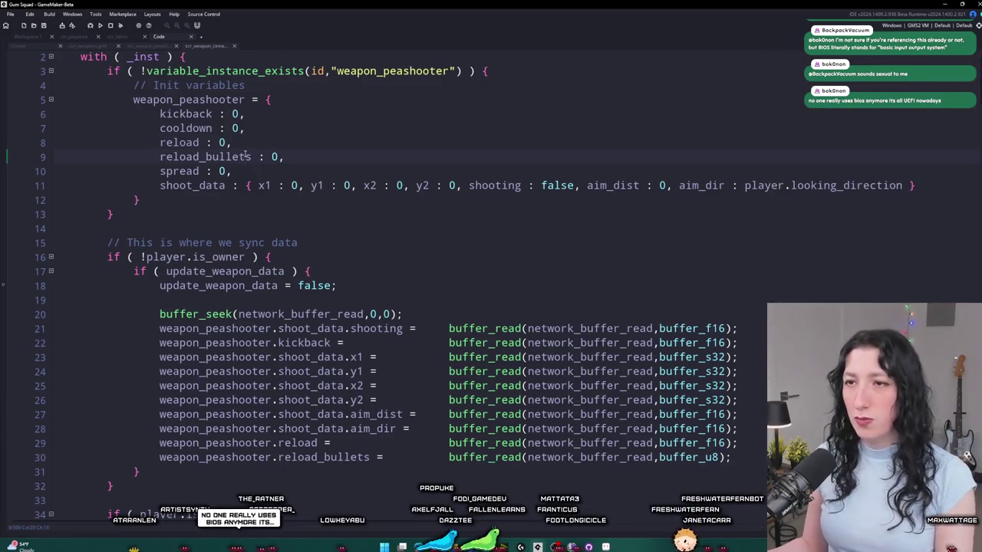
click(224, 184)
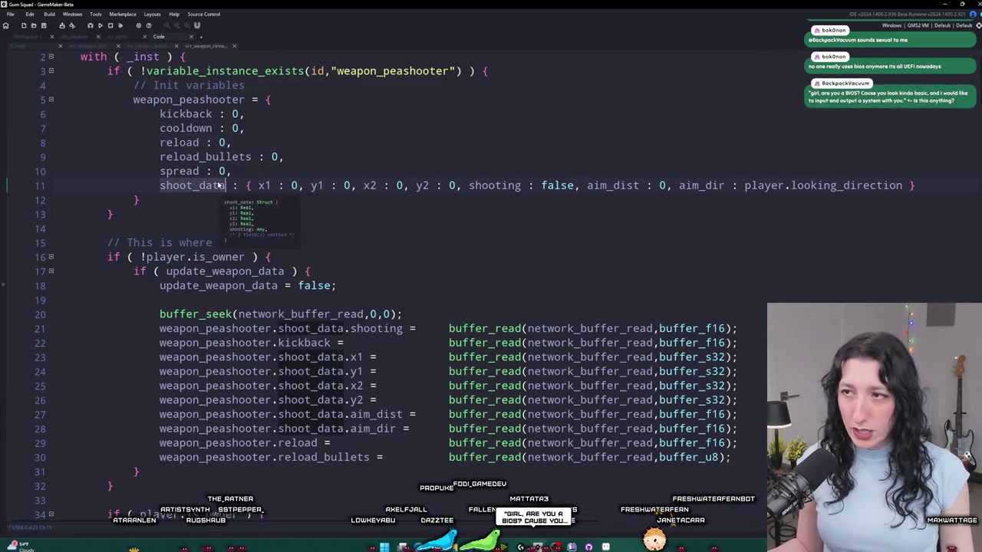
click(458, 185)
click(293, 185)
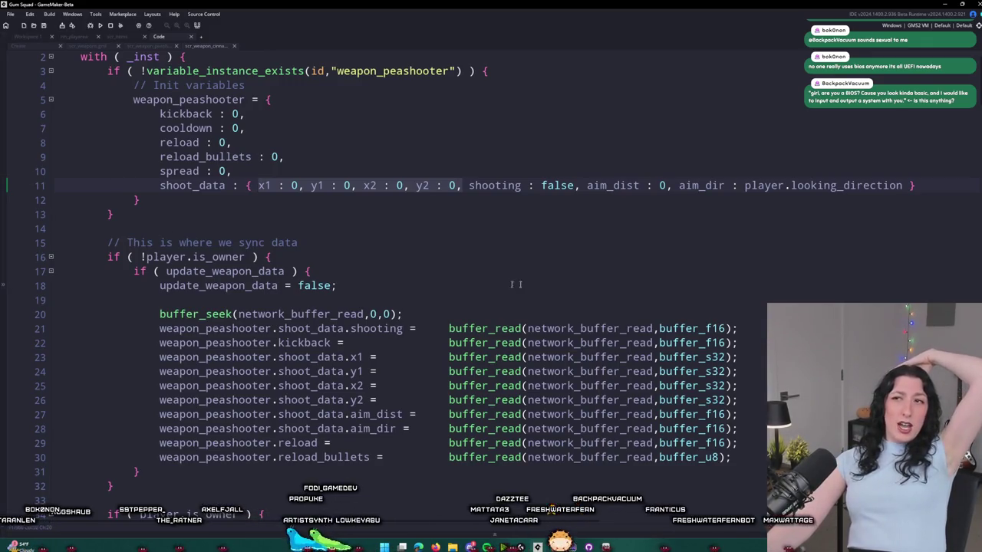
- Add a spread : [] field after y2 : 0 in the shoot_data struct
click(460, 185)
text(spreadi)
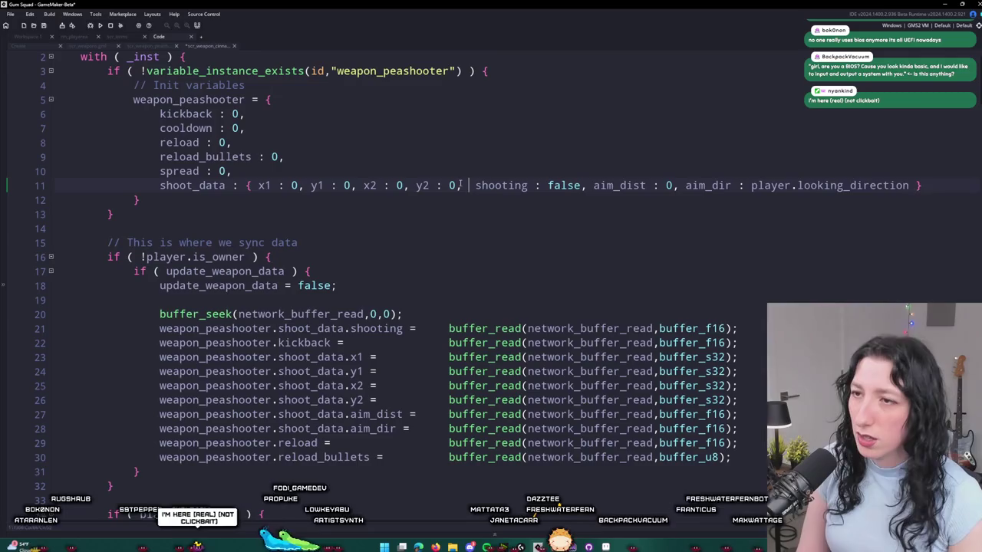
key(BackSpace)
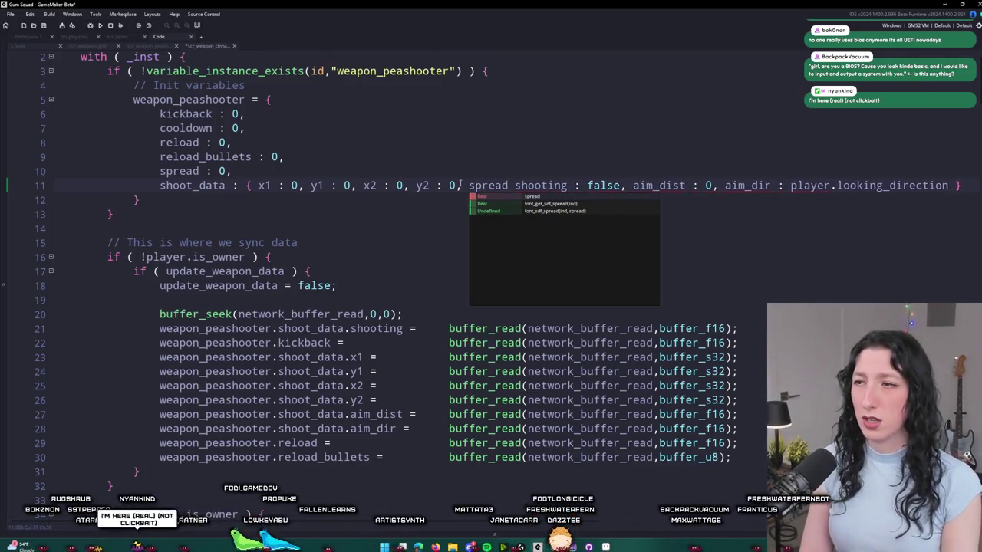
text(: [])
key(Return)
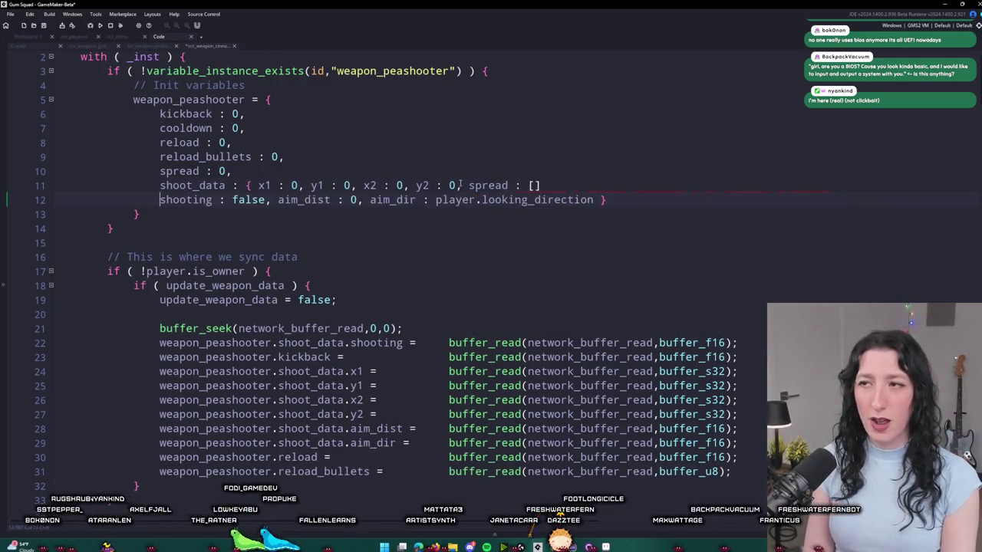
key(BackSpace)
key(BackSpace)
key(BackSpace)
key(BackSpace)
text(,)
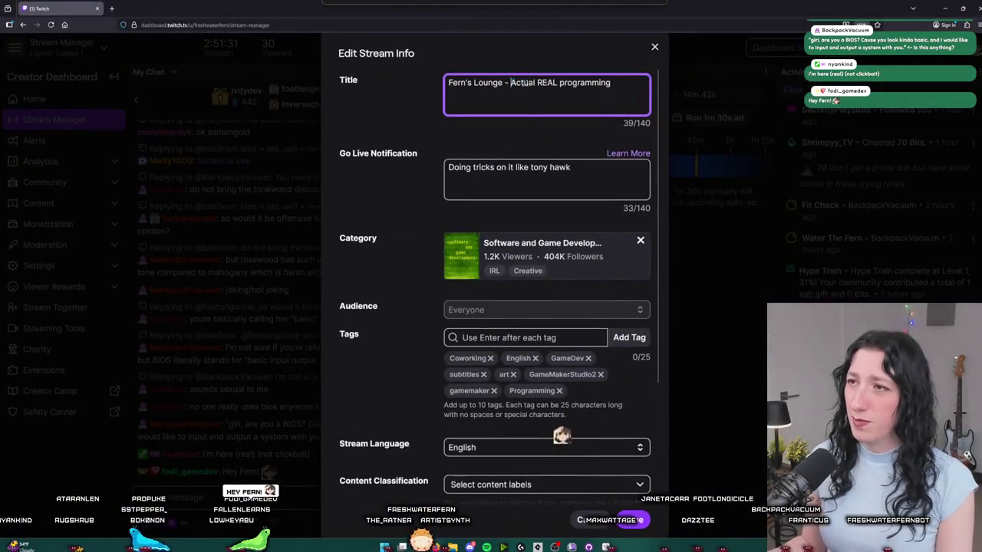
- Change the stream title's tagline to 'Making the most mid game ever', save it, and minimize the browser
drag(511, 82, 612, 83)
text(Mak)
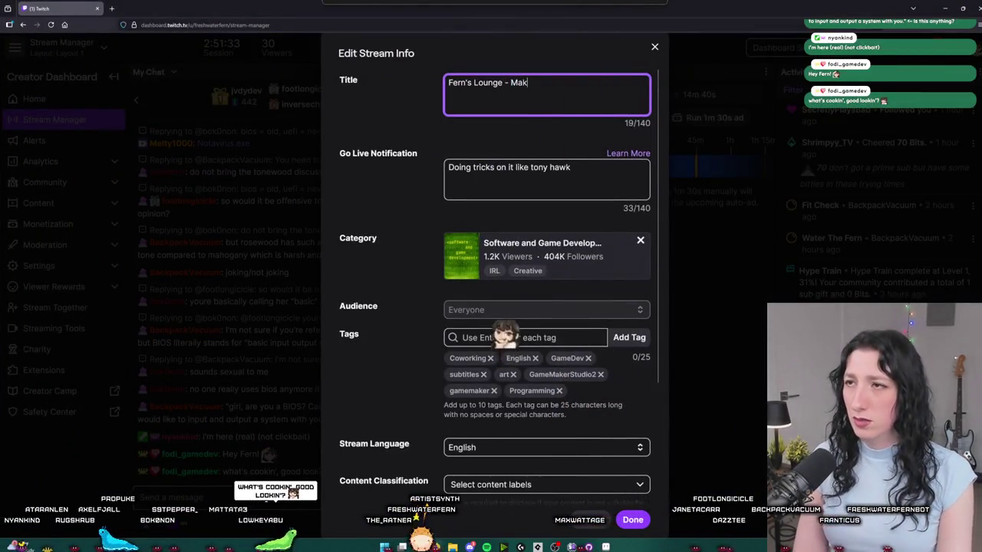
text(ing the most mid game ever)
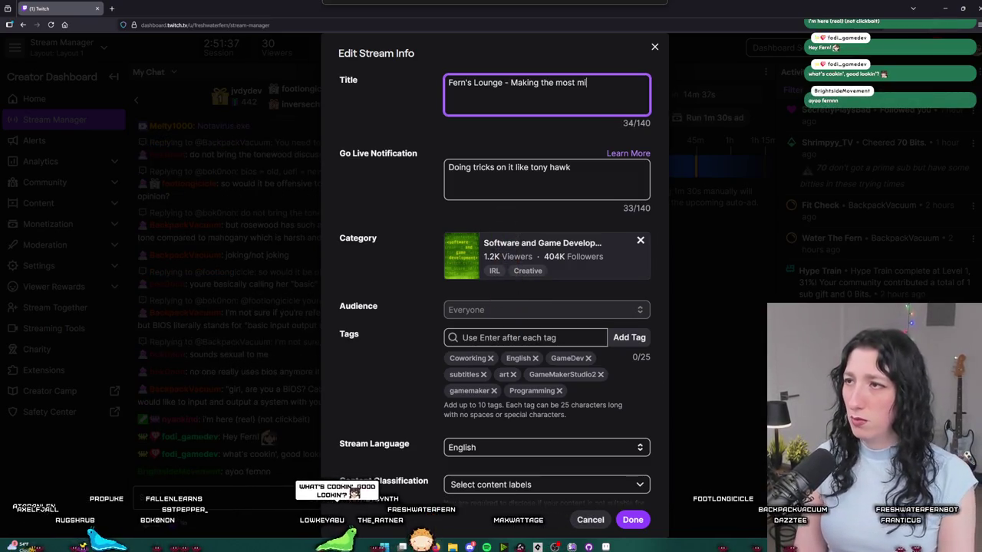
click(632, 520)
key(super+Down)
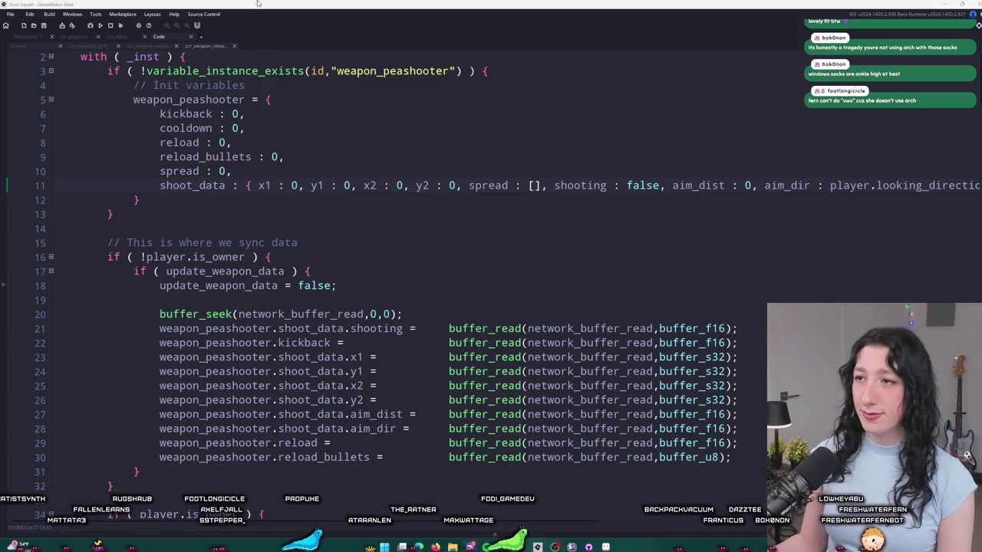
key(Down)
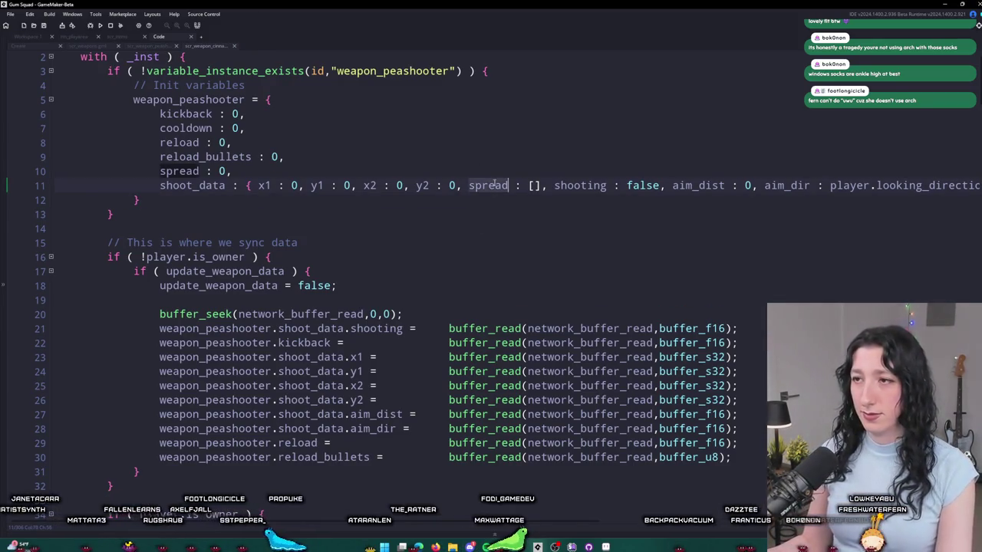
- Delete the "spread : []," entry from the peashooter's shoot_data struct
key(Up)
key(Up)
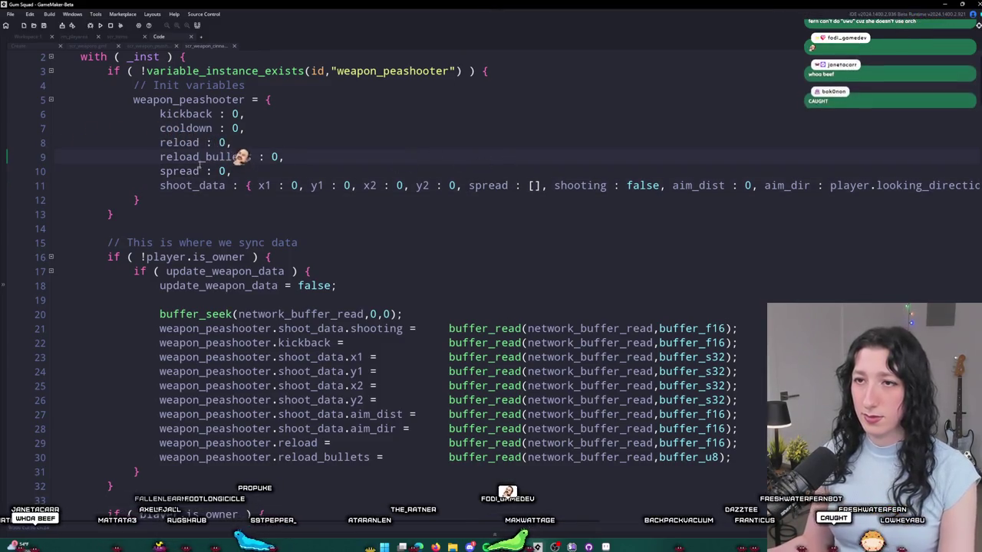
key(Down)
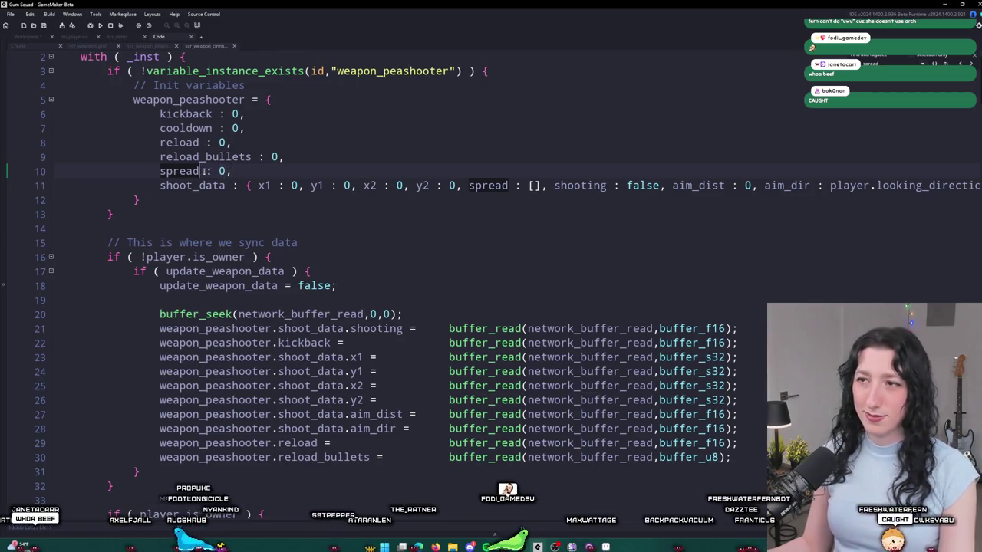
key(End)
key(ctrl+d)
key(ctrl+z)
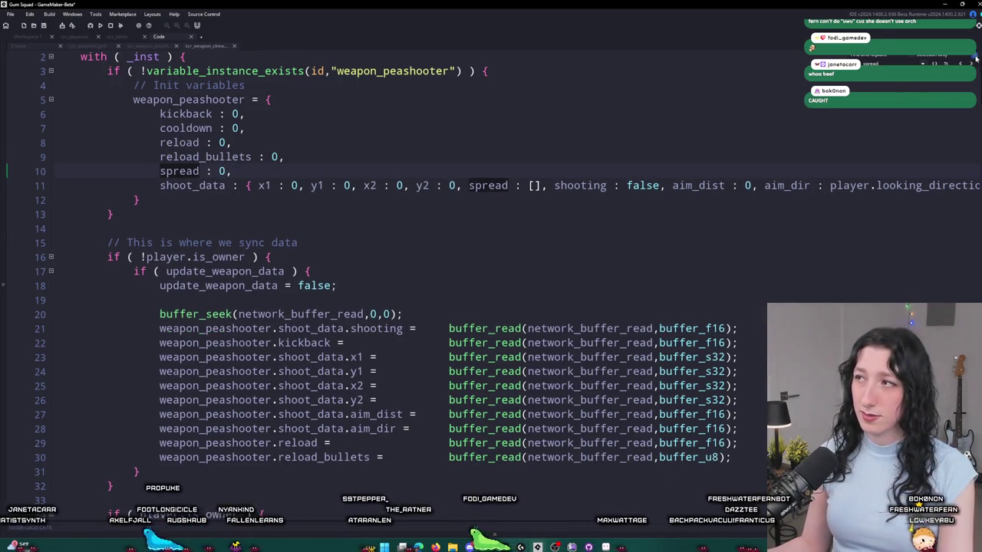
drag(469, 188, 546, 188)
key(BackSpace)
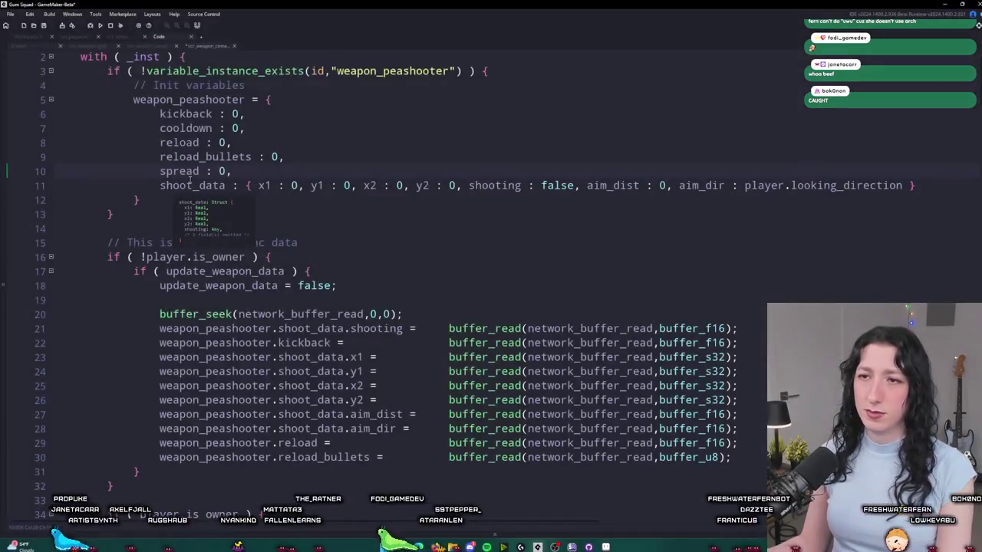
- Duplicate the spread : 0 line on line 10 and turn the copy into spread_offset : []
click(474, 18)
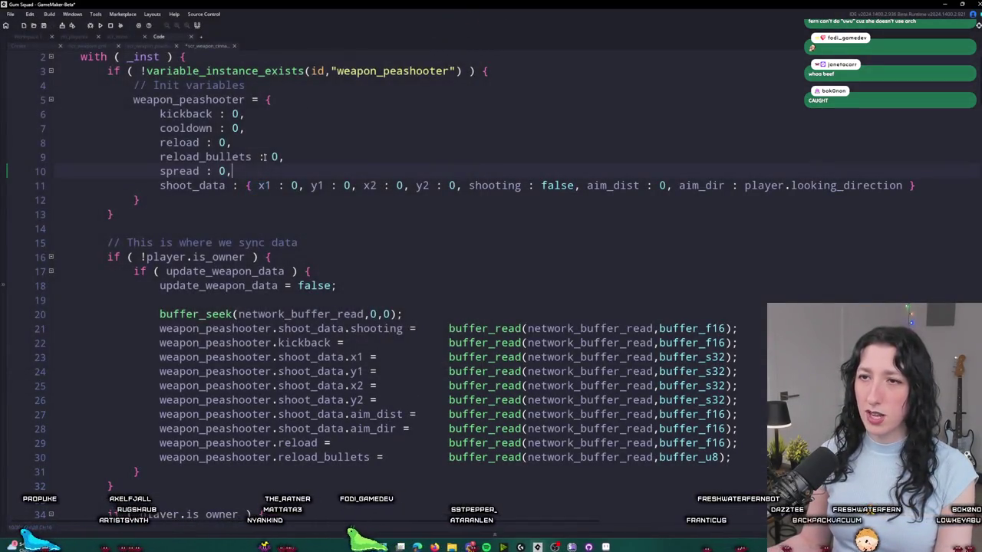
key(ctrl+d)
click(201, 171)
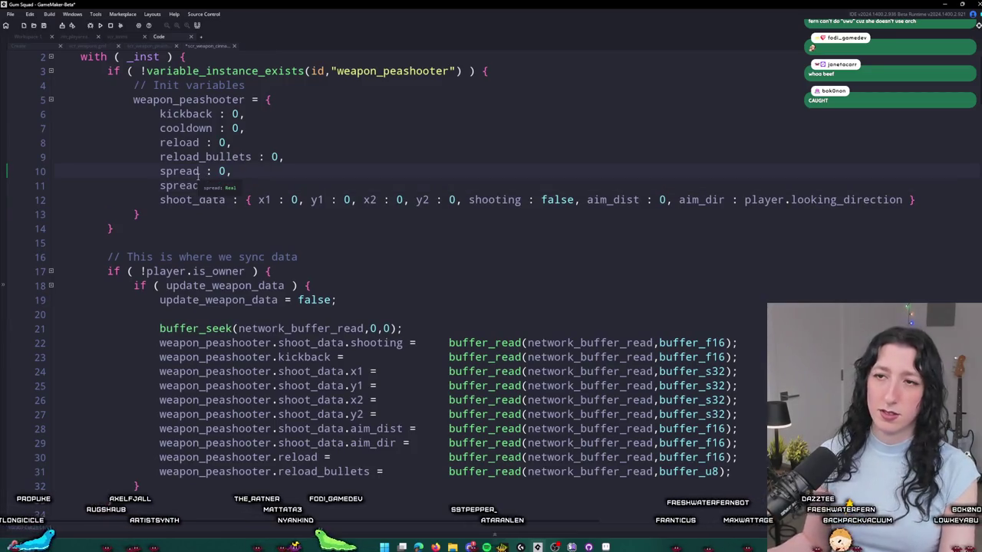
text(_ie)
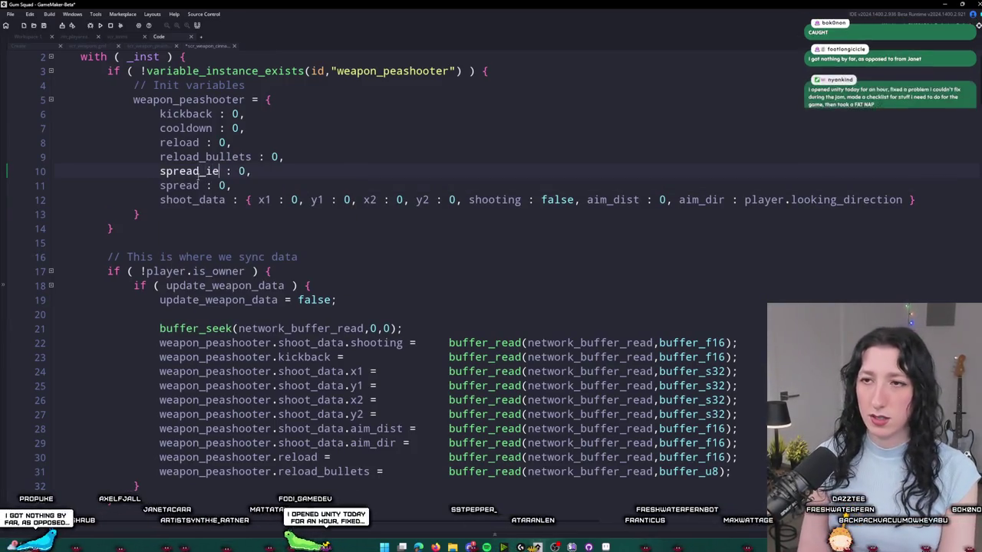
text(offset)
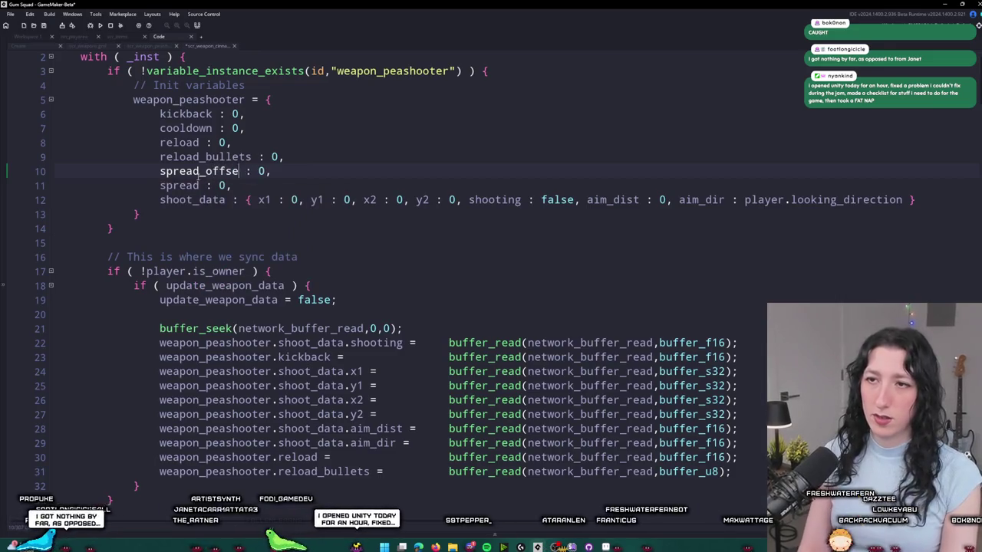
key(Right)
key(Right)
key(Right)
key(Delete)
text([])
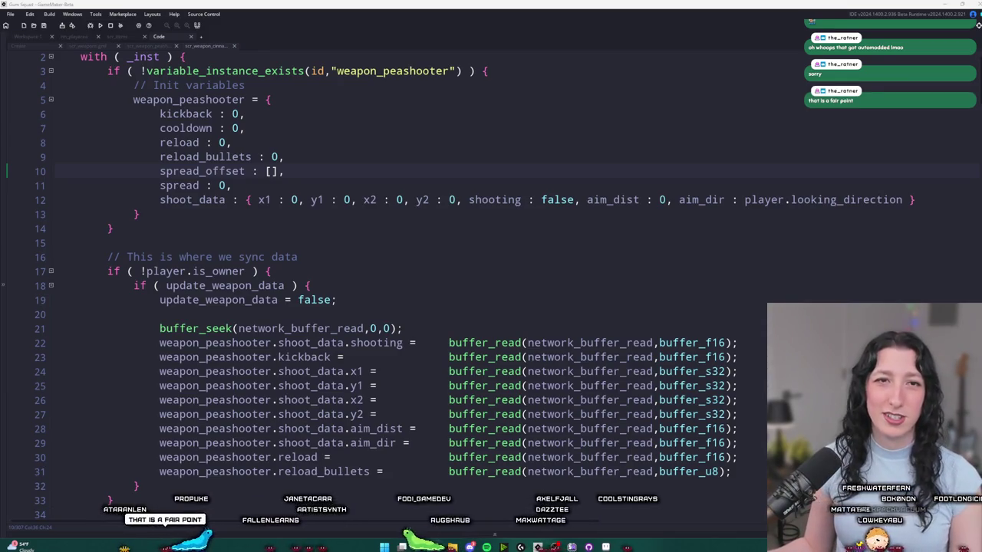
- Restore the YouTube browser window from the taskbar over GameMaker
click(435, 547)
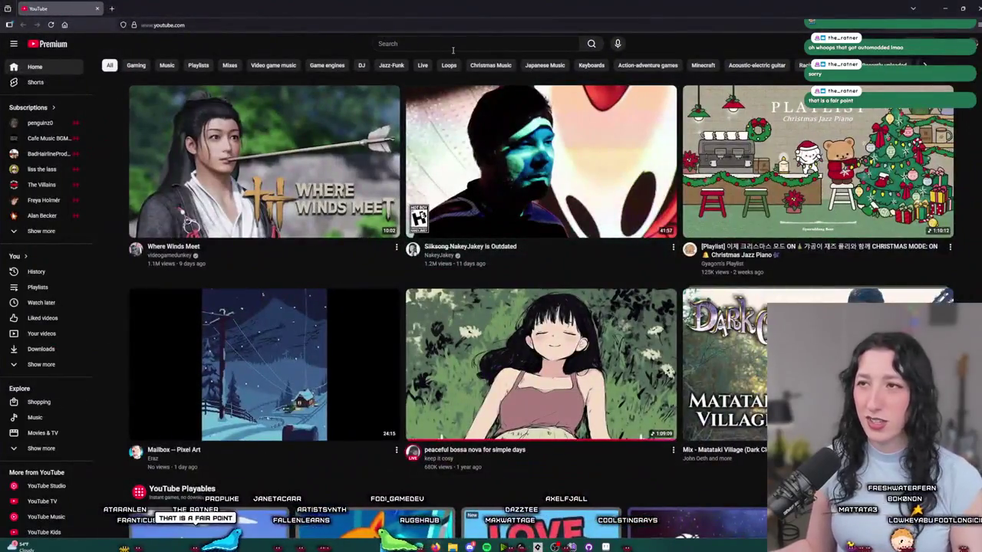
- Search YouTube for "fish swimming" and open the BBC Earth deep-ocean video
click(456, 46)
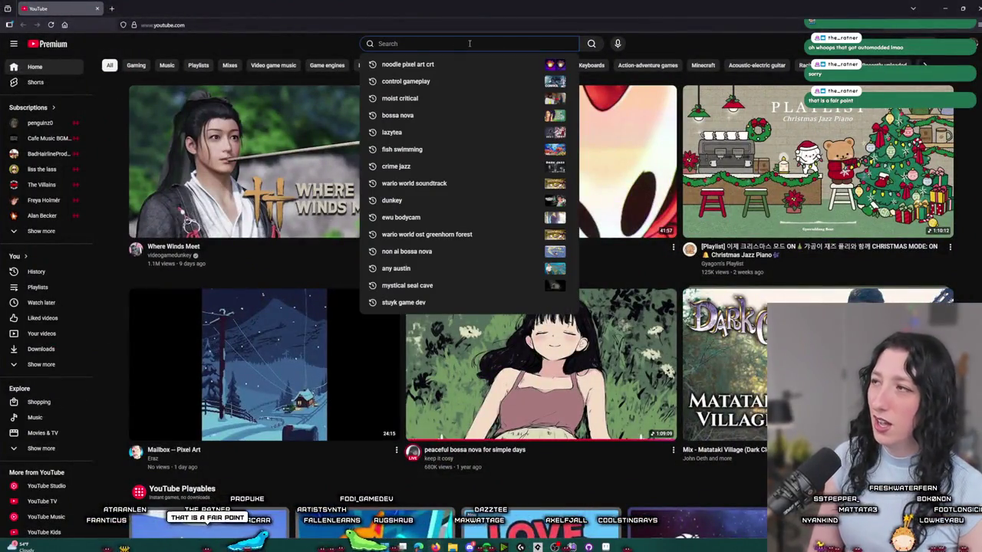
text(fish swimming)
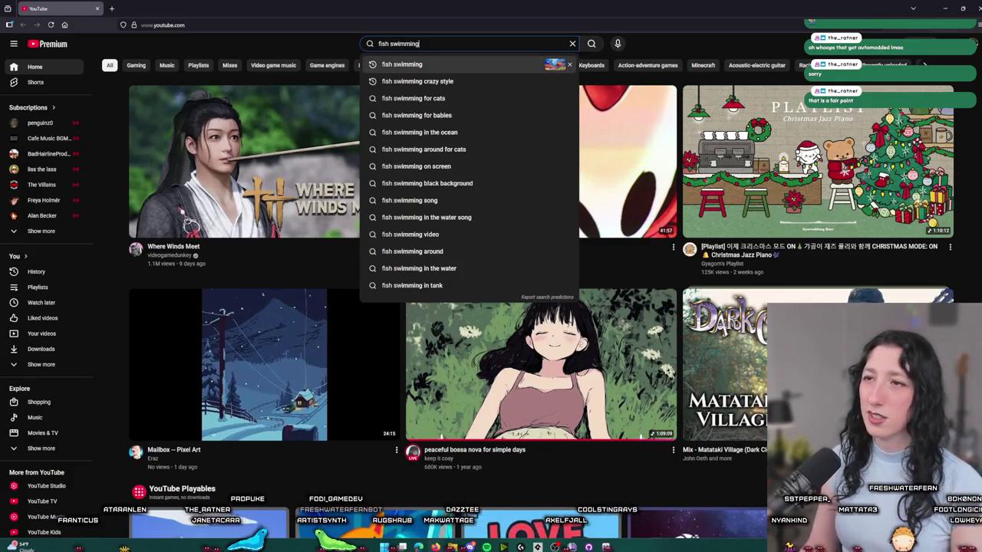
key(Return)
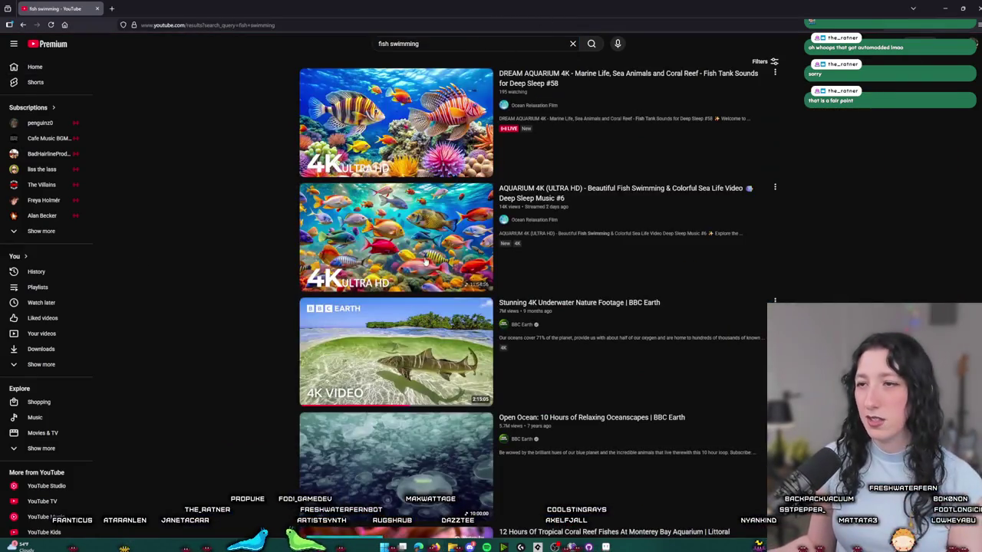
scroll(440, 434, down, 10)
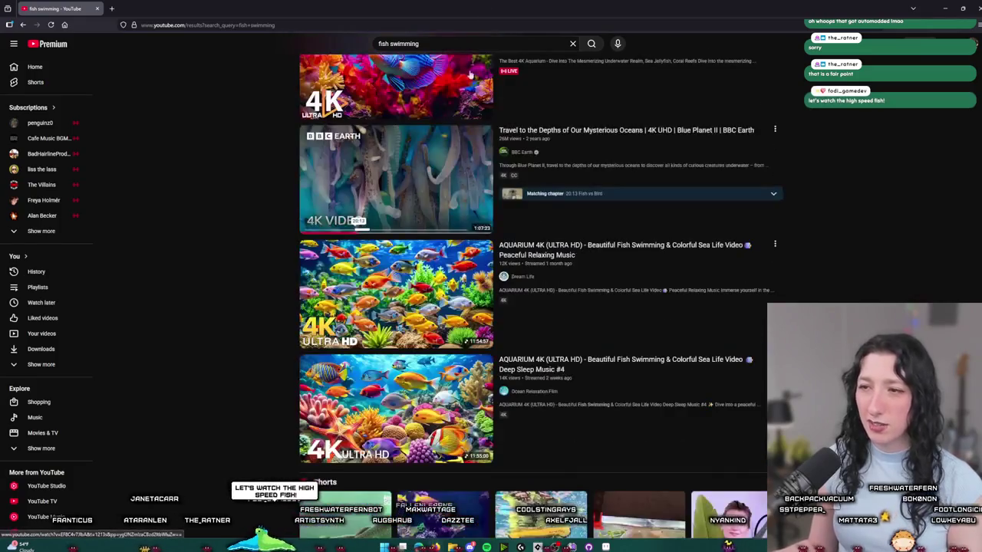
click(460, 134)
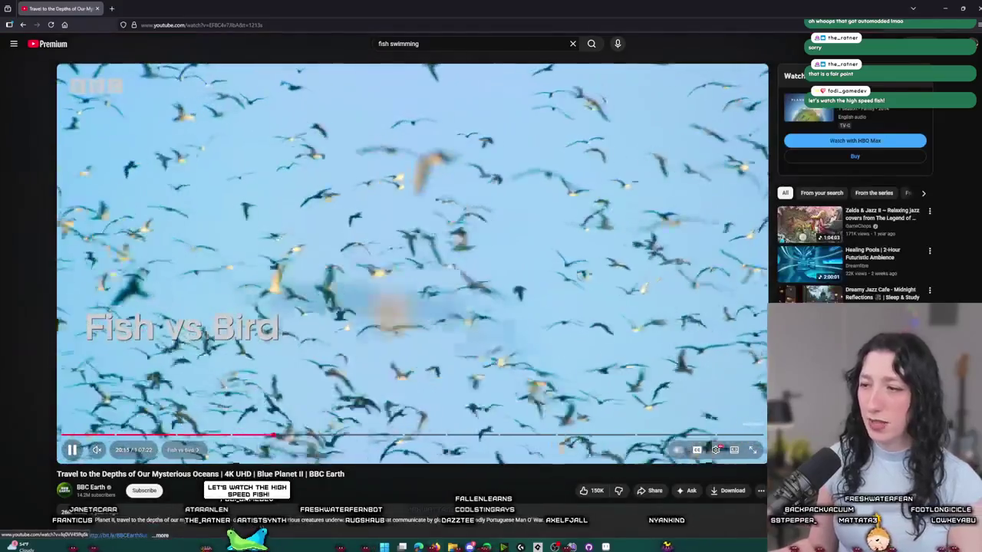
- Set the video's playback speed to 2x
click(716, 450)
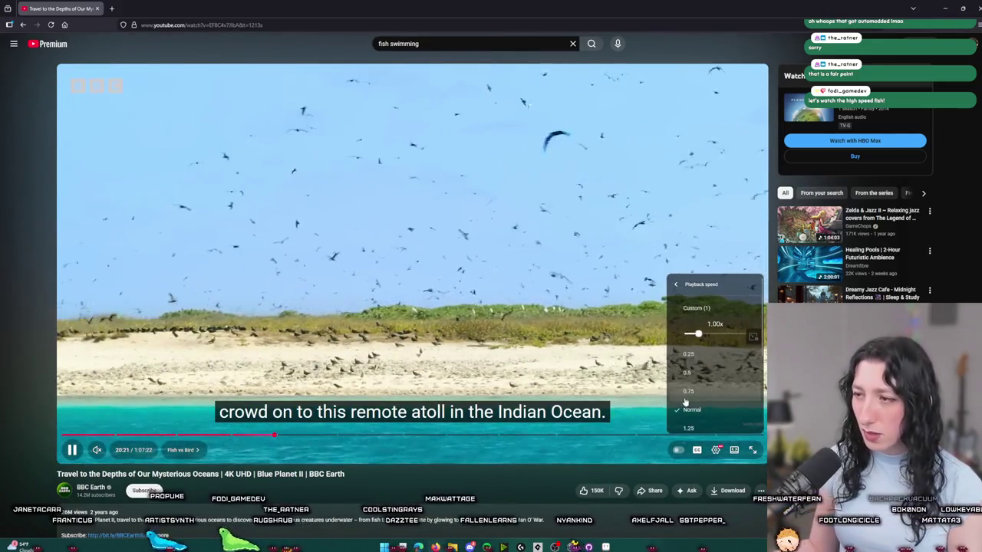
scroll(690, 391, down, 2)
click(701, 375)
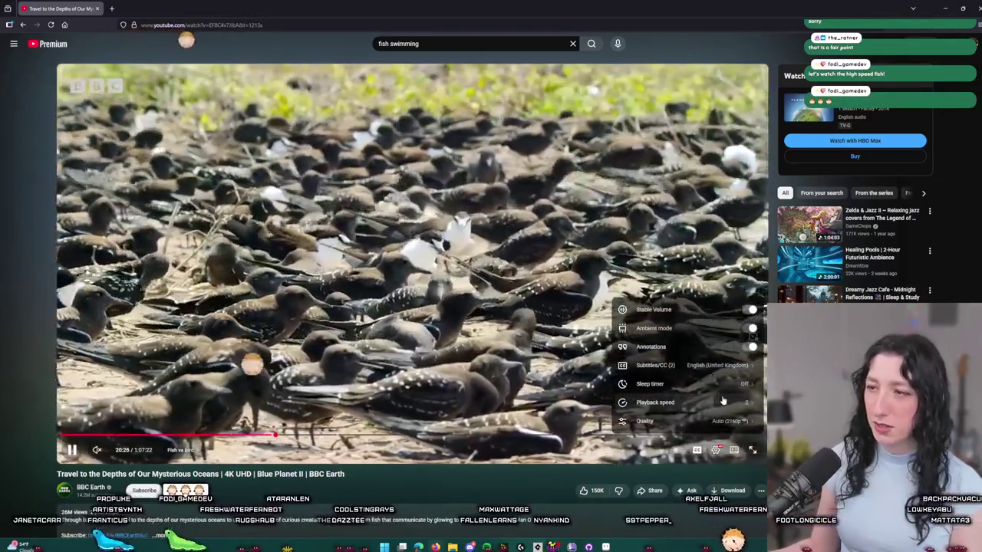
click(722, 402)
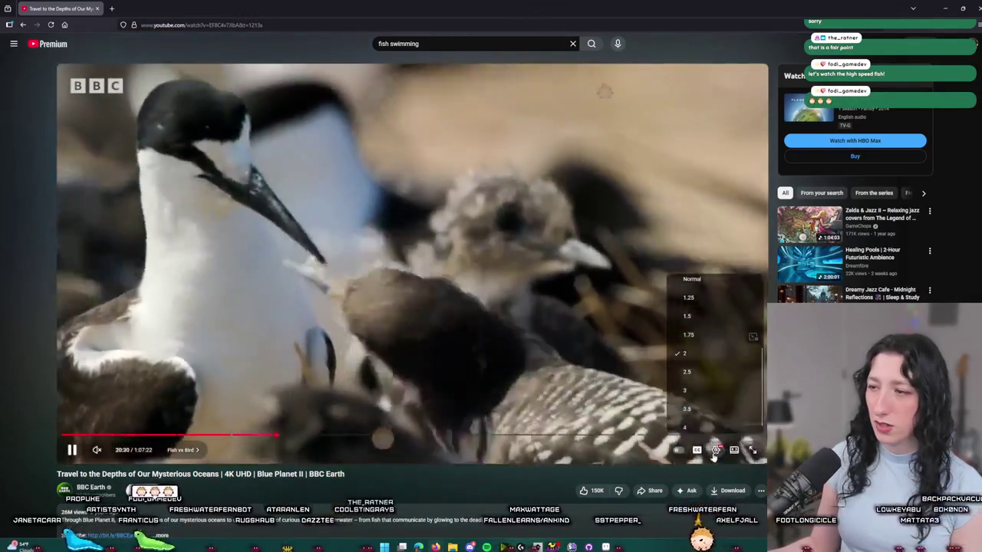
click(750, 451)
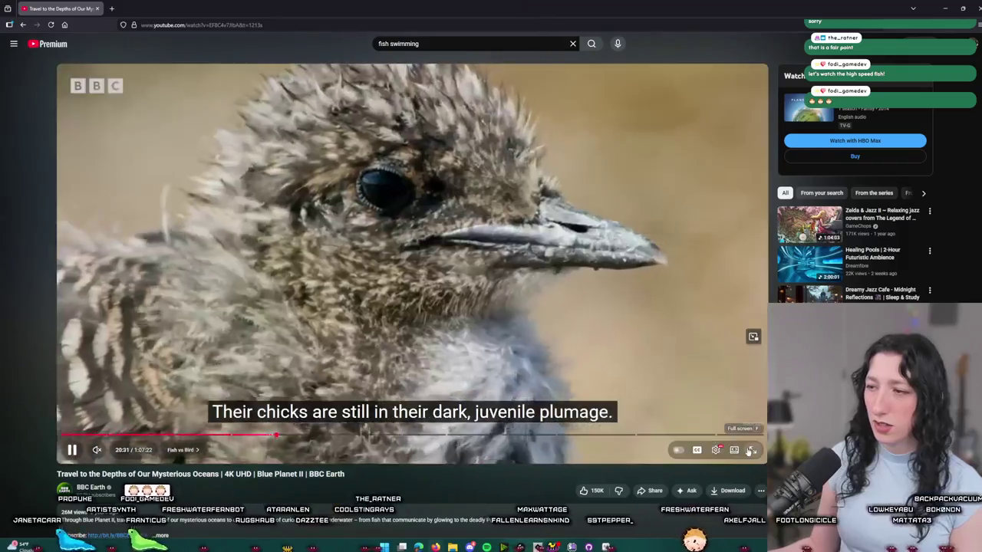
- Play the ocean video full screen and seek ahead to about 25:19 in Fish vs Bird
click(750, 451)
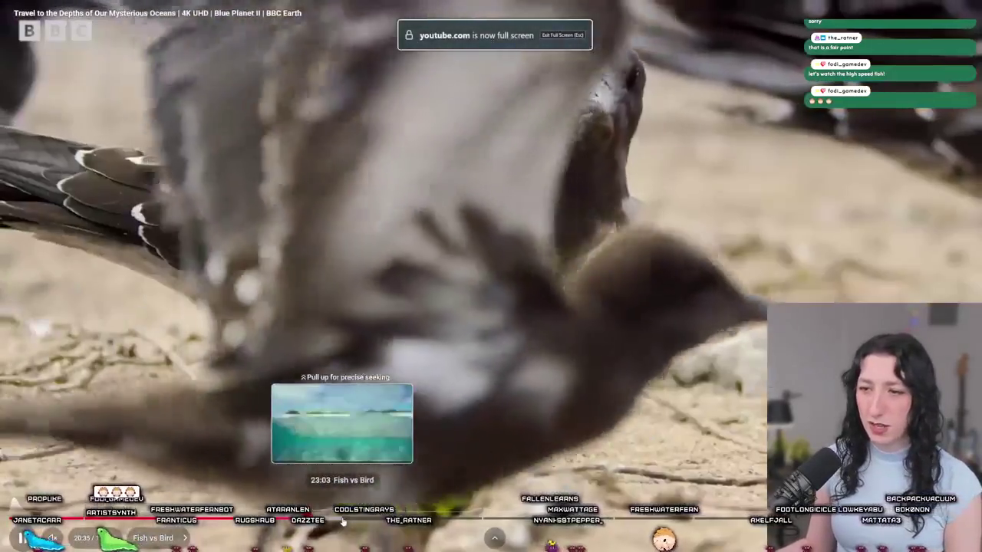
click(343, 521)
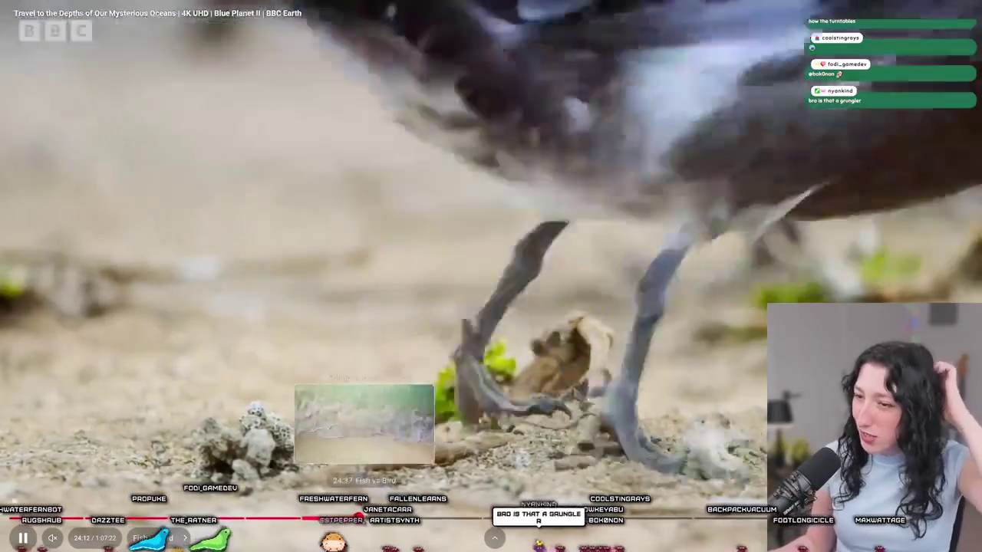
drag(364, 518, 375, 519)
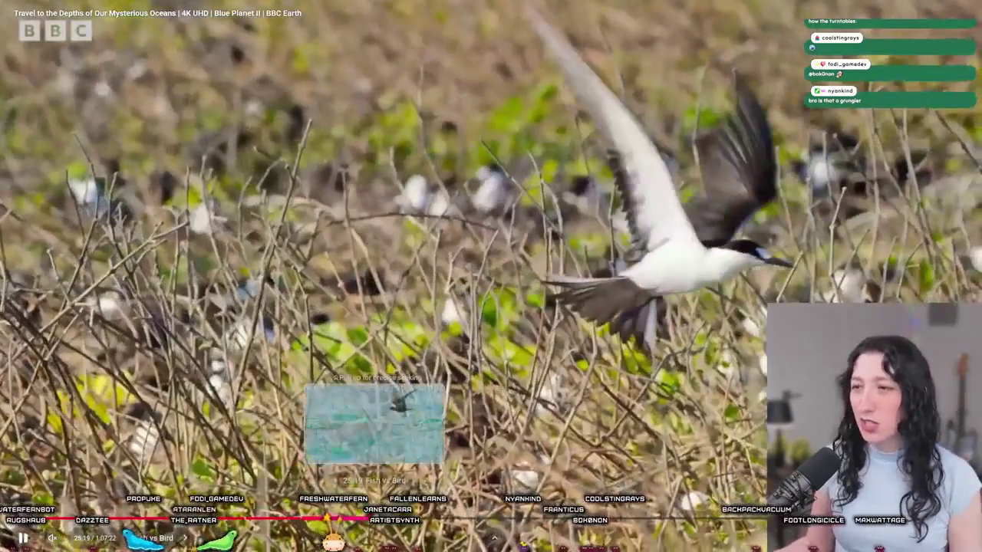
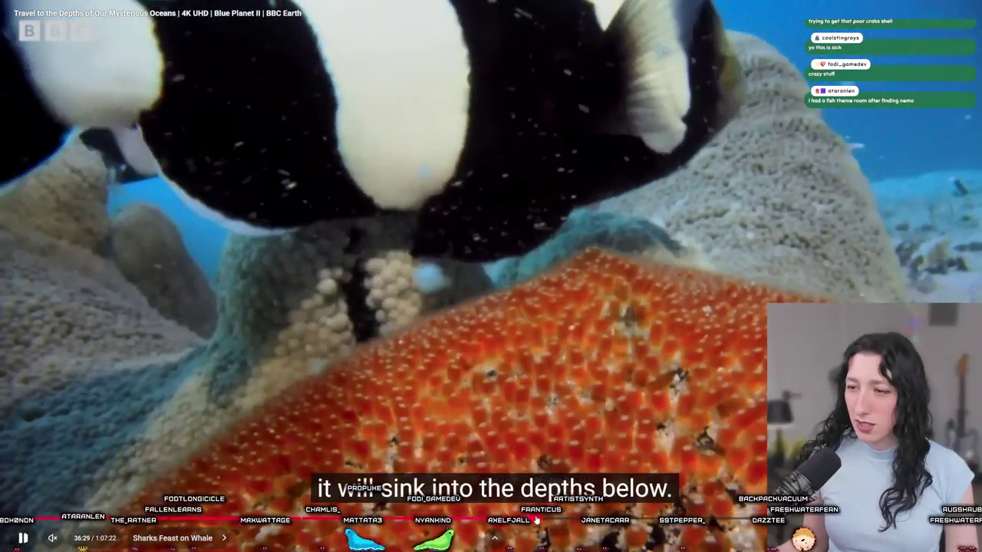
- Seek Blue Planet II to the Cuttlefish chapter, exit fullscreen, and return to GameMaker's weapon_peashooter script
drag(543, 518, 545, 519)
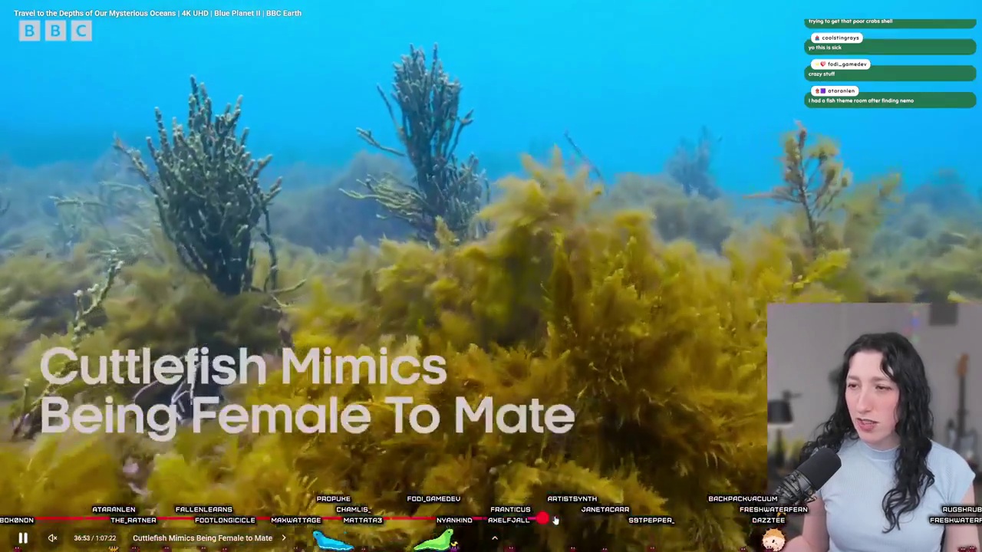
click(558, 520)
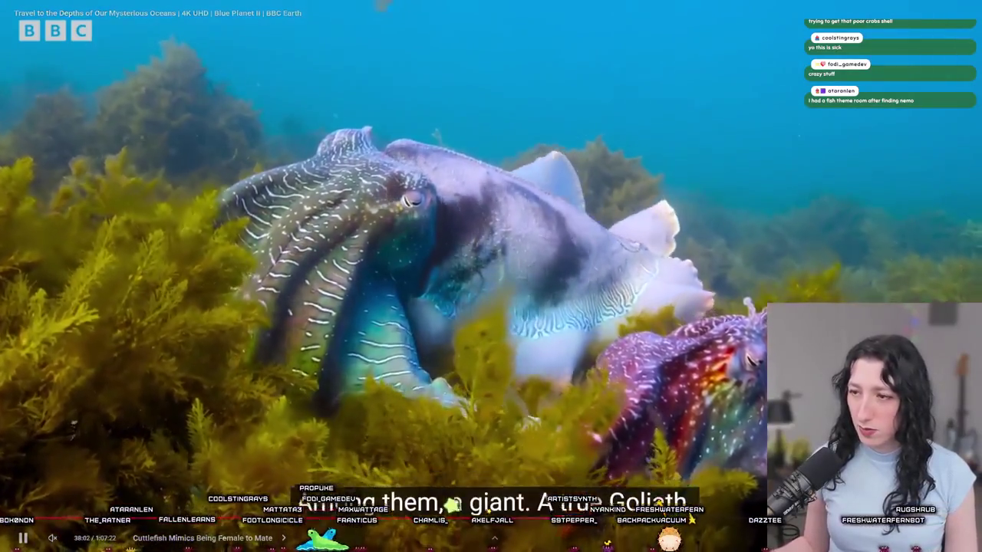
drag(547, 520, 585, 524)
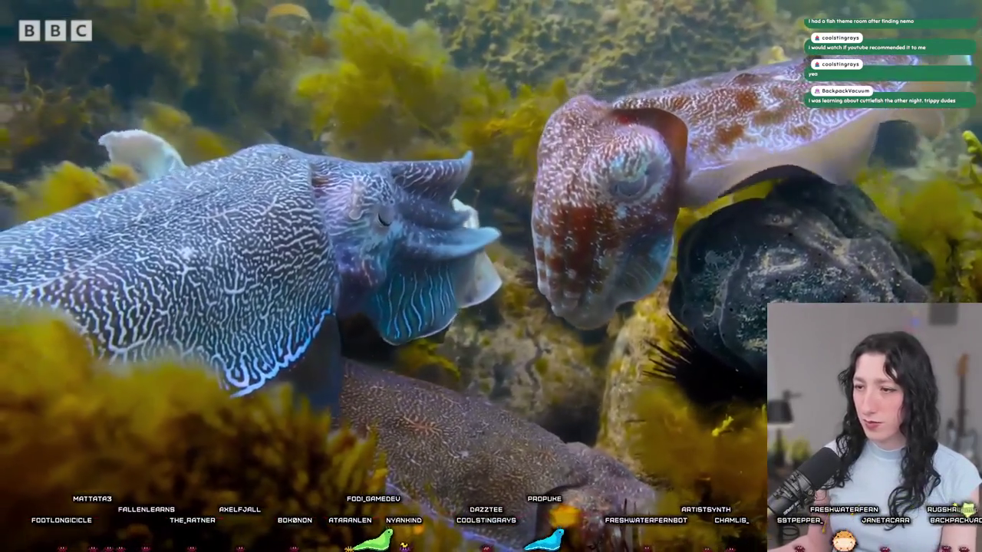
key(Escape)
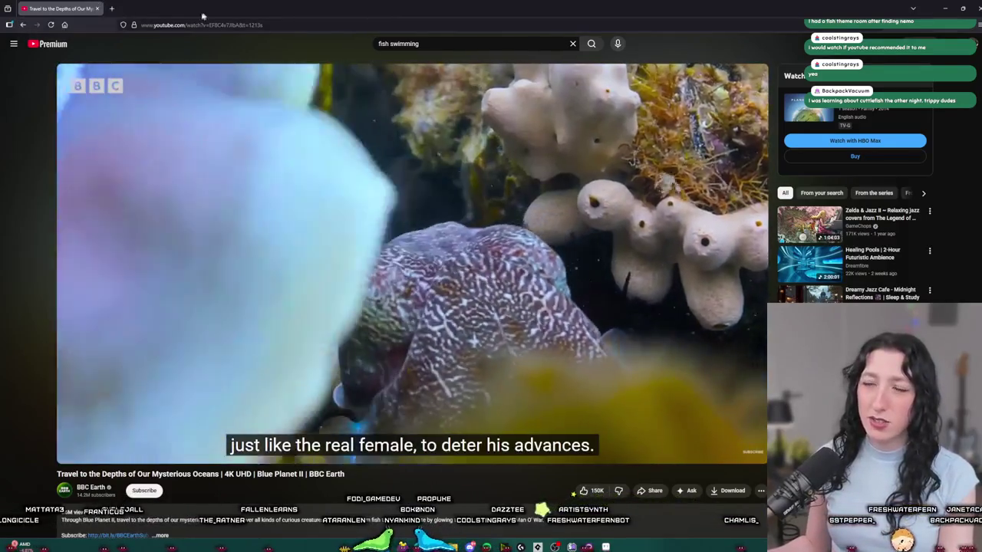
key(alt+Tab)
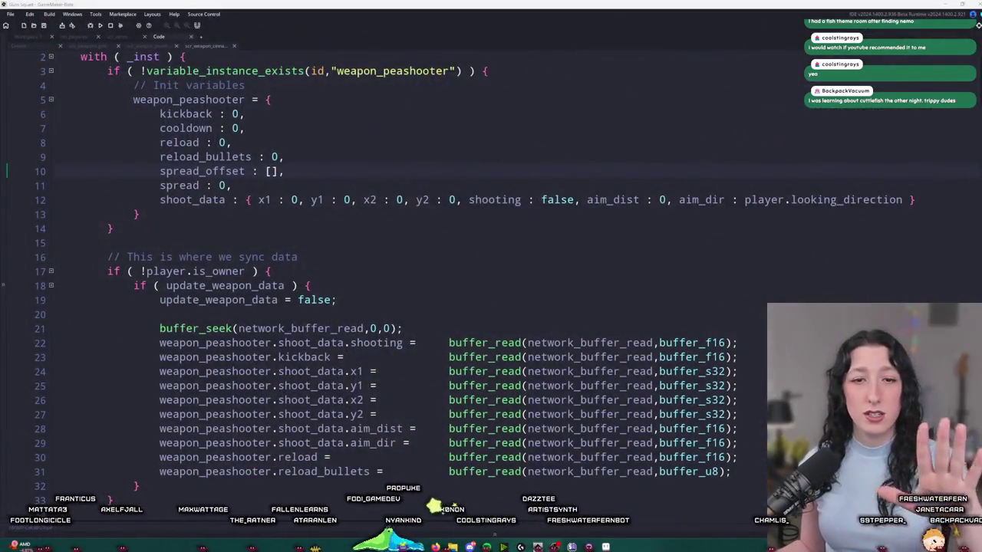